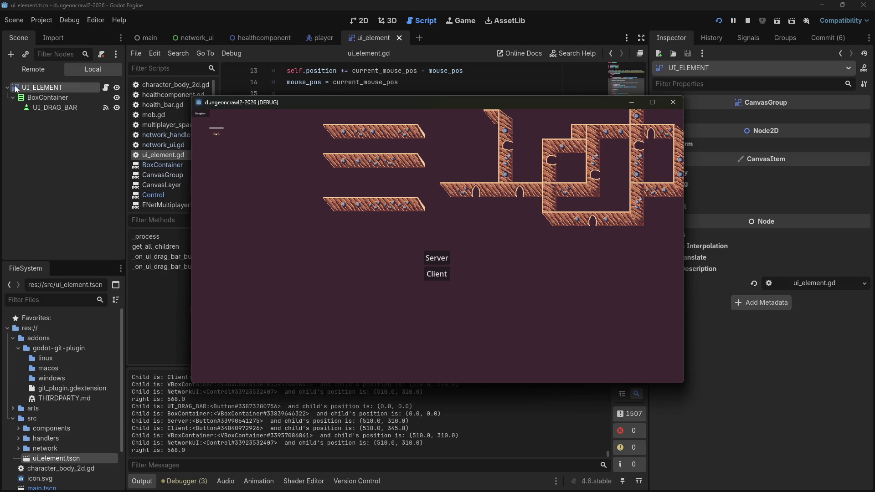
# Step: Drag the Server/Client panel across the game window, then close the running game
pyautogui.moveTo(199, 114)
pyautogui.mouseDown()
pyautogui.moveTo(323, 167)
pyautogui.moveTo(420, 186)
pyautogui.moveTo(443, 230)
pyautogui.moveTo(349, 186)
pyautogui.moveTo(505, 296)
pyautogui.moveTo(638, 119)
pyautogui.mouseUp()
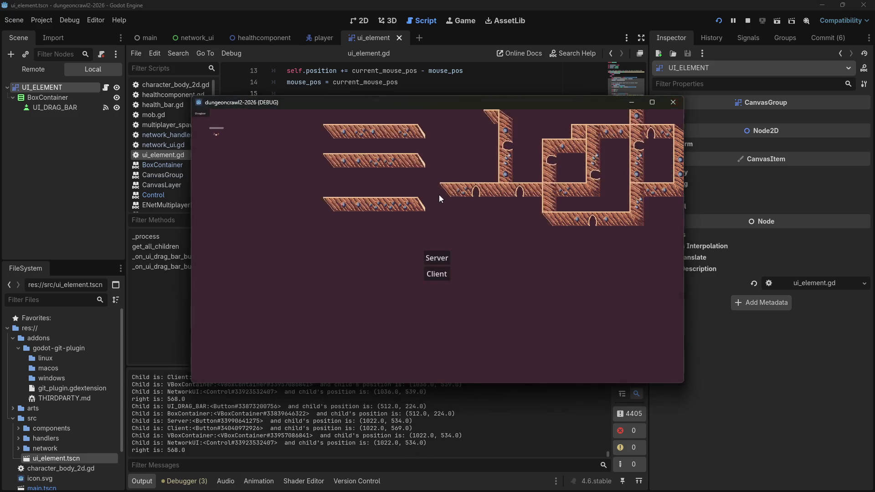
pyautogui.click(674, 103)
pyautogui.click(483, 180)
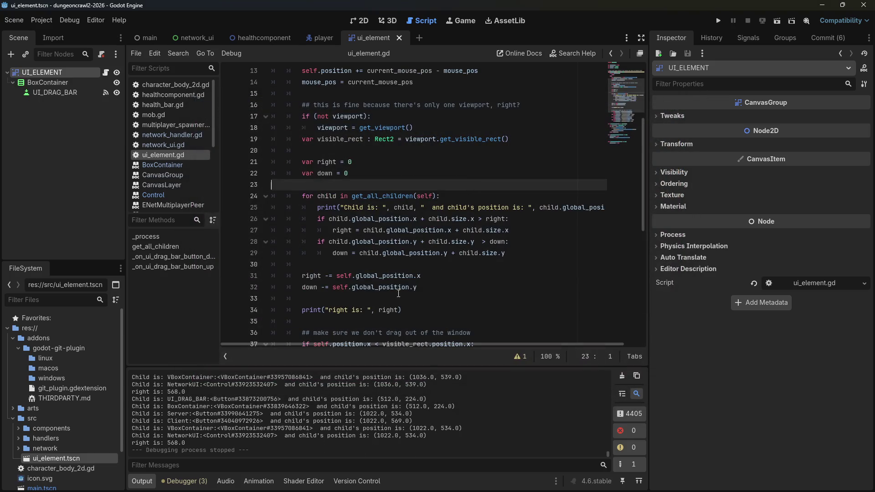
# Step: Delete the 'right is' and 'Child is' debug prints, save ui_element.gd, and rerun the game
pyautogui.tripleClick(420, 308)
pyautogui.press('BackSpace')
pyautogui.tripleClick(323, 209)
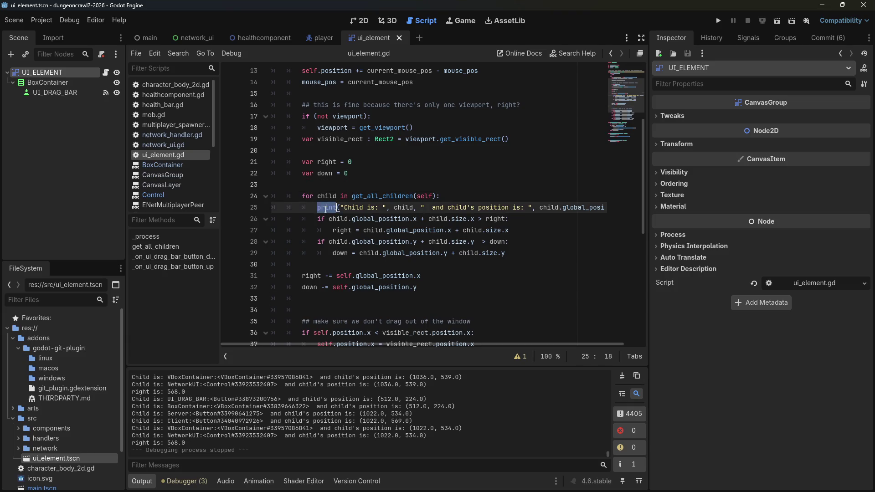
pyautogui.press('BackSpace')
pyautogui.scroll(-7, 365, 242)
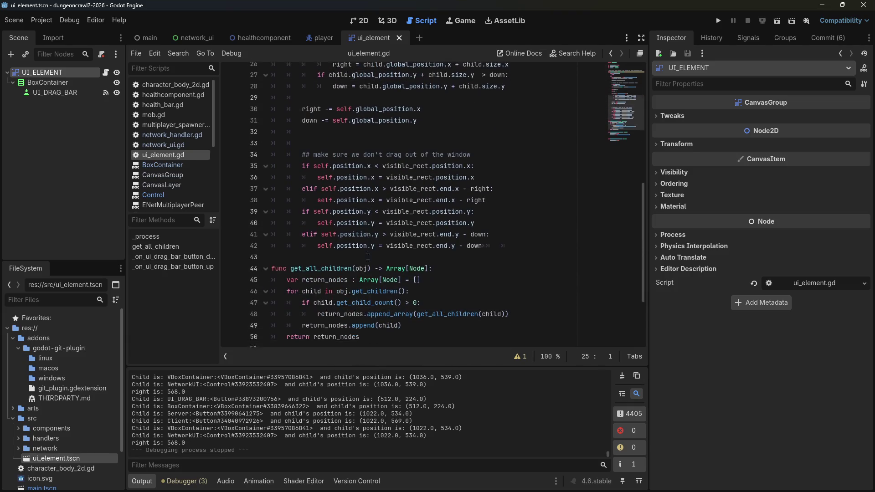
pyautogui.scroll(7, 351, 256)
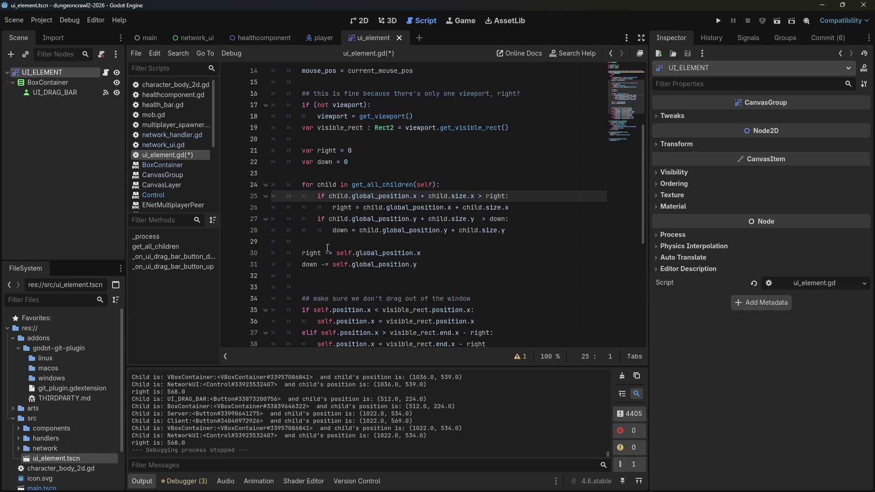
pyautogui.hotkey('ctrl', 's')
pyautogui.click(722, 23)
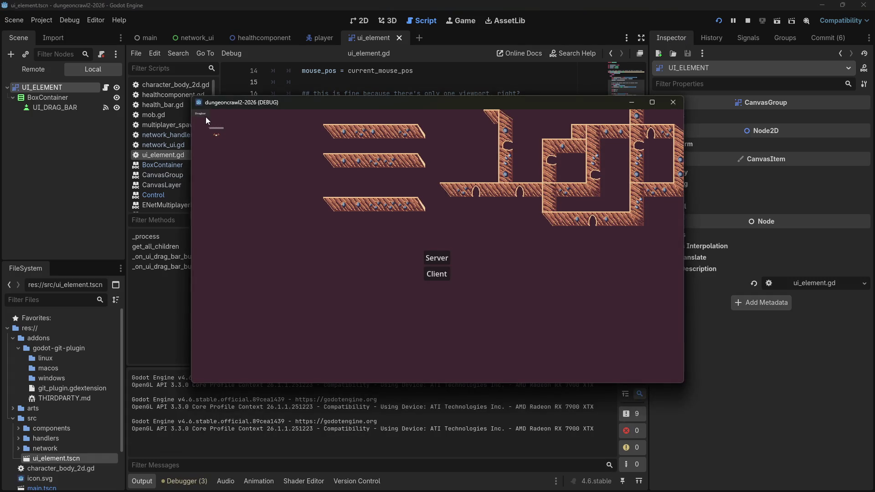
# Step: Drag the Server/Client panel onto the middle platform and back left, then close the game
pyautogui.moveTo(206, 120); pyautogui.dragTo(375, 170)
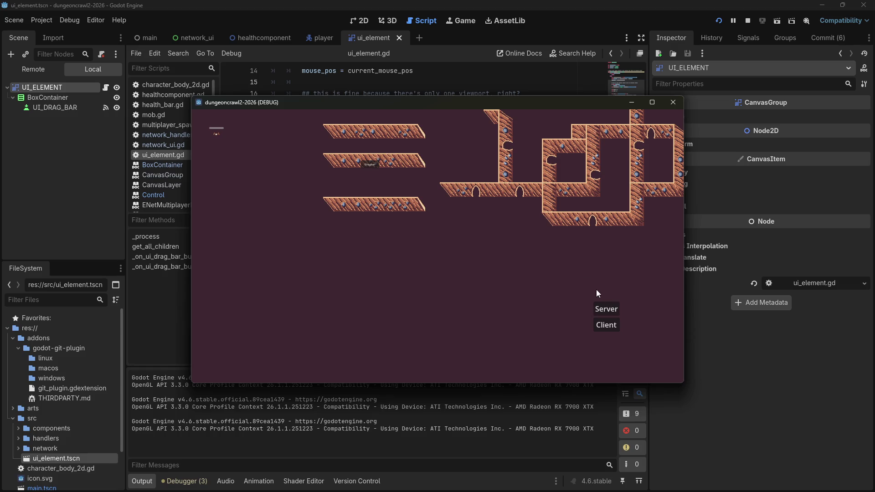
pyautogui.moveTo(377, 177)
pyautogui.mouseDown()
pyautogui.moveTo(273, 152)
pyautogui.moveTo(260, 171)
pyautogui.mouseUp()
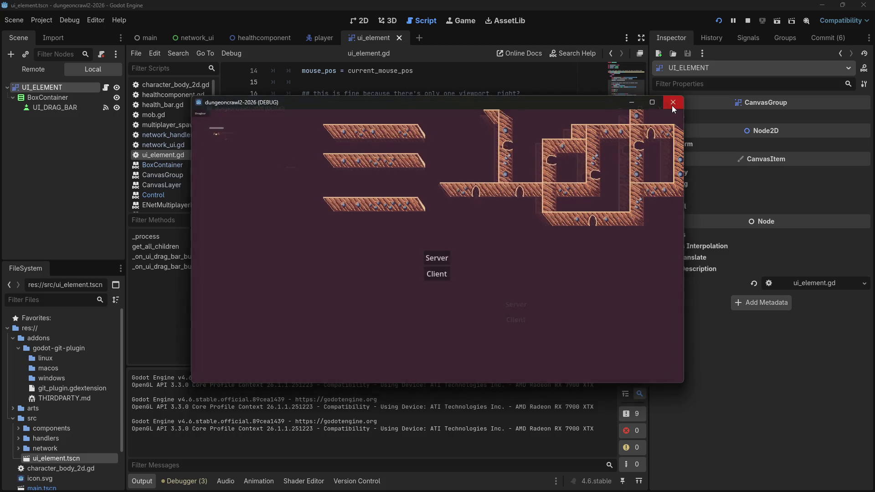
pyautogui.click(673, 103)
pyautogui.click(59, 93)
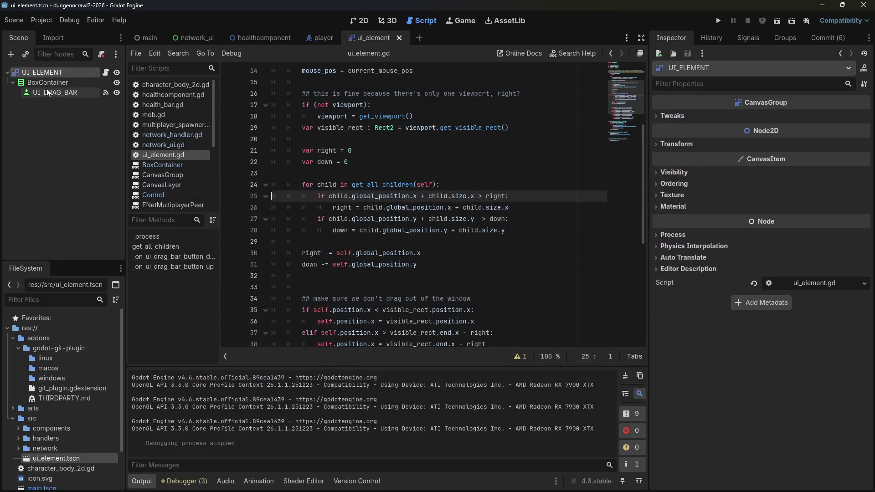
# Step: Rename the BoxContainer node to VBoxContainer by adding a leading V
pyautogui.click(60, 83)
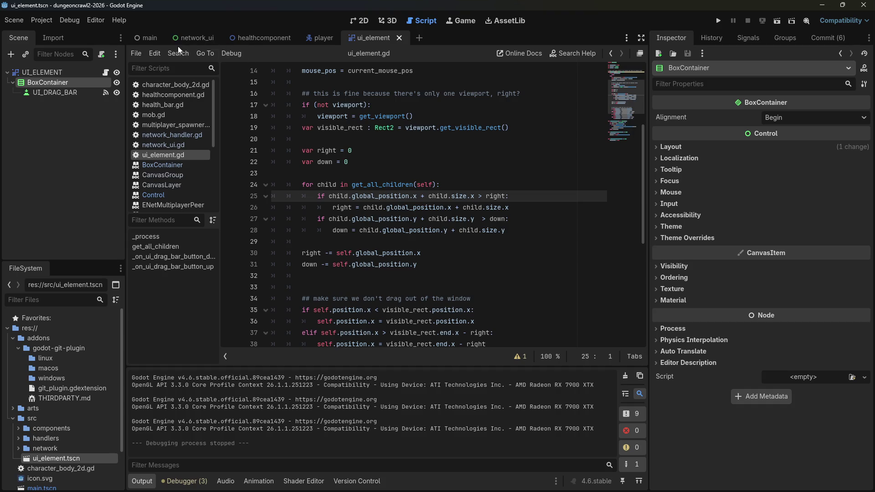
pyautogui.doubleClick(36, 83)
pyautogui.click(47, 82)
pyautogui.write('V')
pyautogui.press('Return')
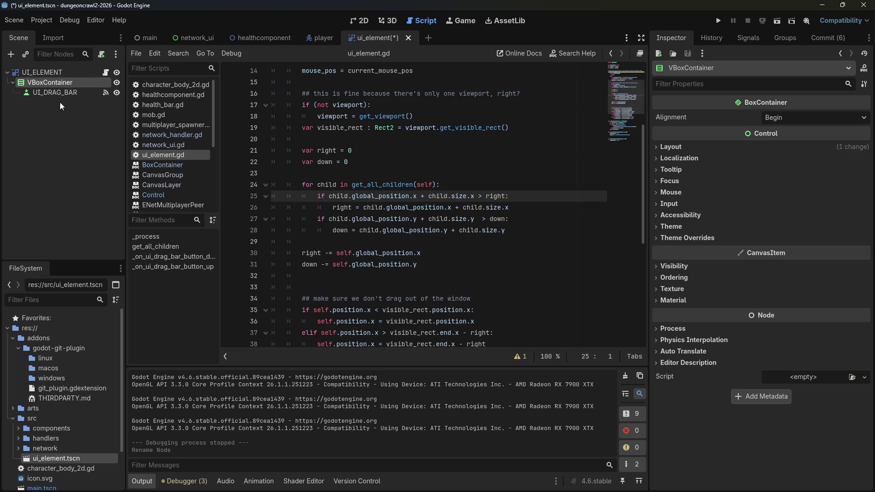
# Step: Switch between the main, network_ui and ui_element scene tabs, ending on network_ui
pyautogui.click(154, 36)
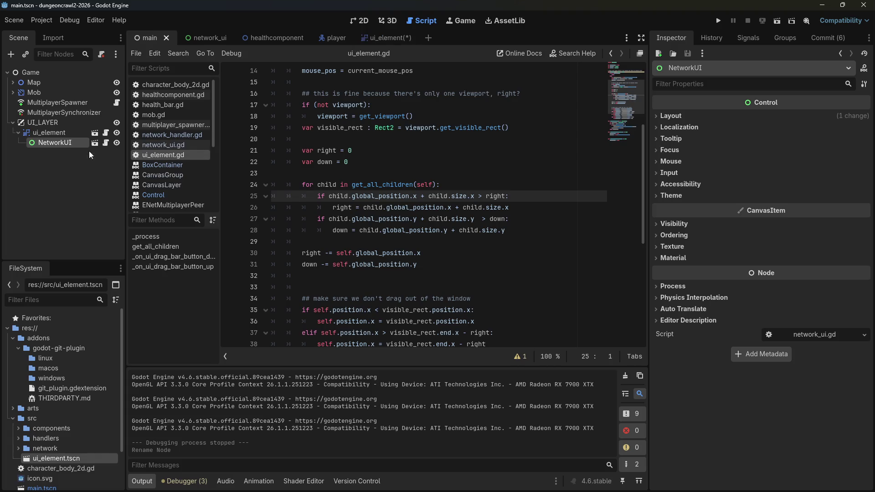
pyautogui.click(205, 39)
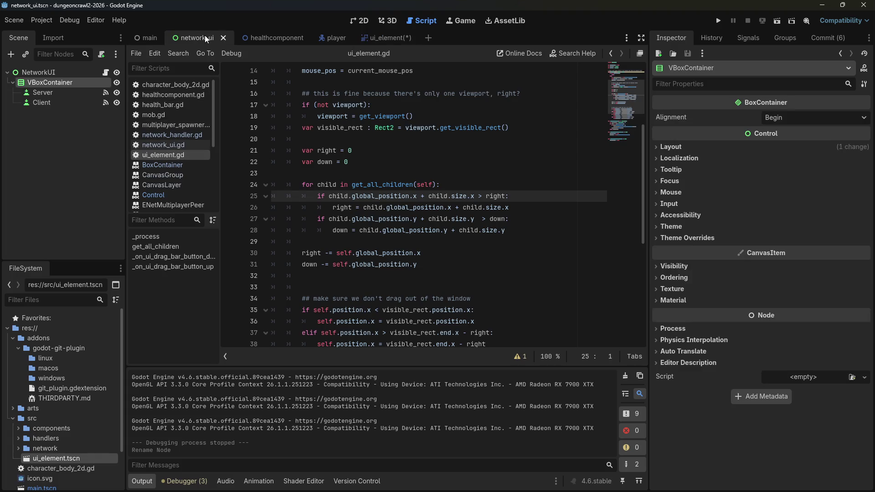
pyautogui.click(379, 38)
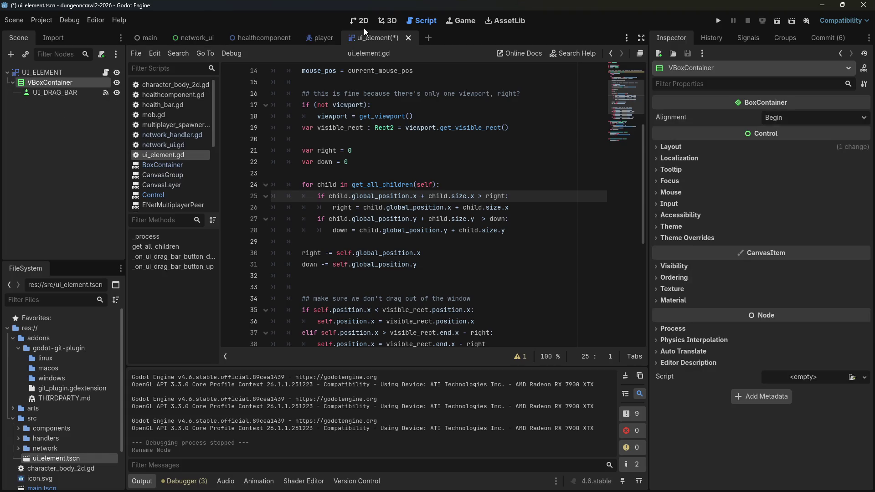
pyautogui.click(193, 39)
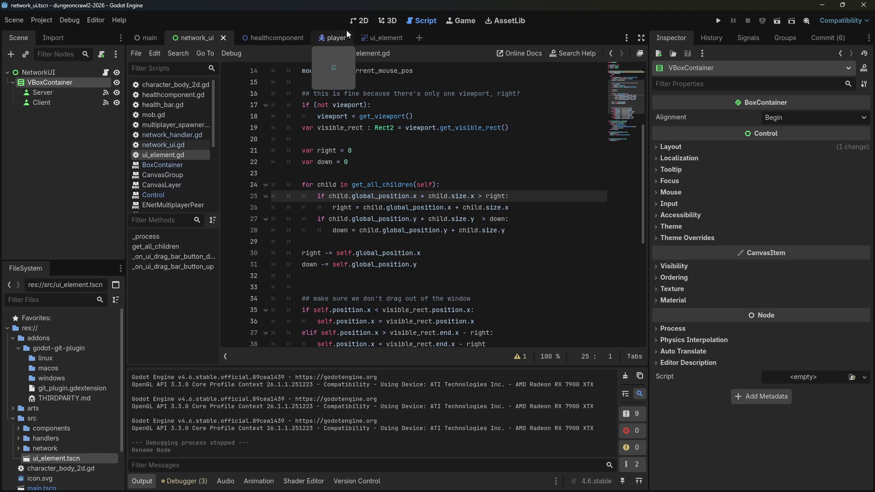
# Step: In the 2D view, inspect the NetworkUI, VBoxContainer, Server and Client nodes
pyautogui.click(357, 21)
pyautogui.scroll(-1, 392, 173)
pyautogui.scroll(-3, 373, 141)
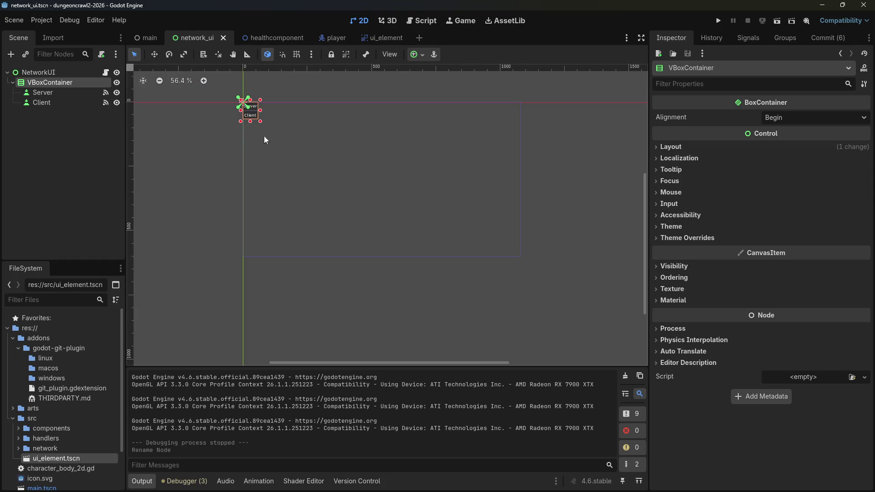
pyautogui.click(50, 72)
pyautogui.click(51, 91)
pyautogui.click(52, 83)
pyautogui.click(56, 103)
pyautogui.click(53, 93)
pyautogui.click(53, 82)
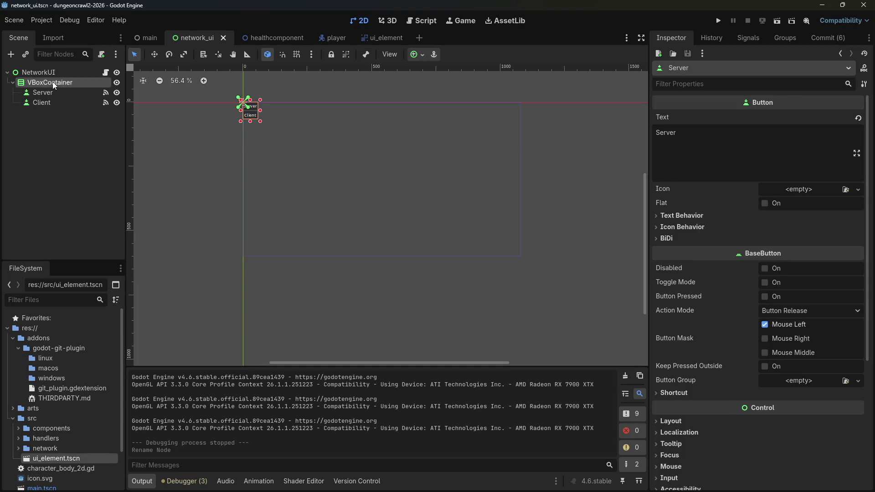
pyautogui.click(50, 73)
# Step: In the main scene, revert the NetworkUI instance's Layout > Transform position to 0, 0
pyautogui.click(146, 37)
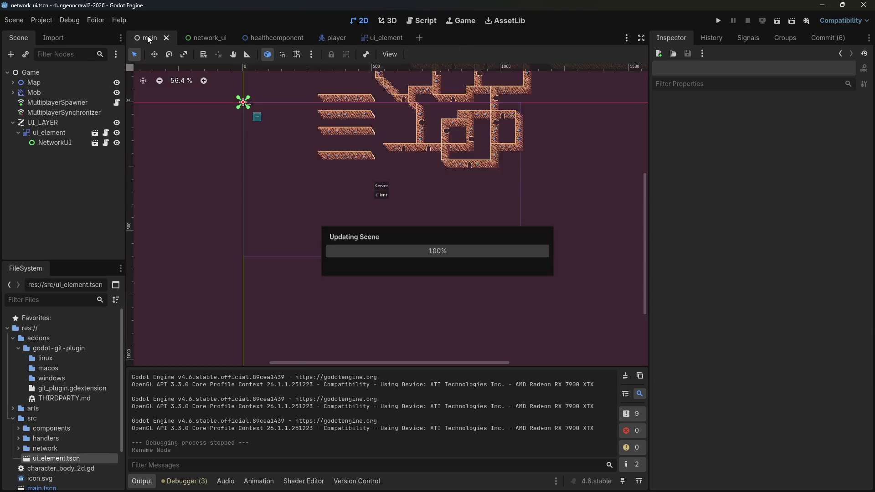
pyautogui.click(55, 143)
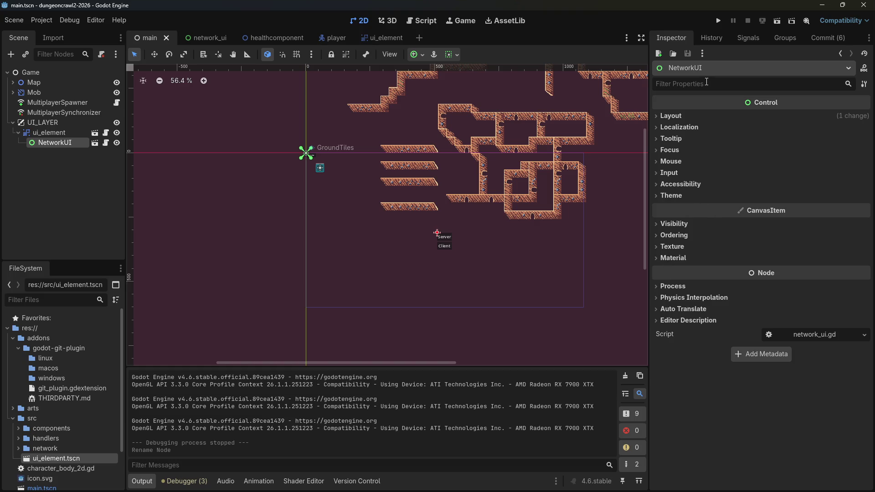
pyautogui.click(660, 115)
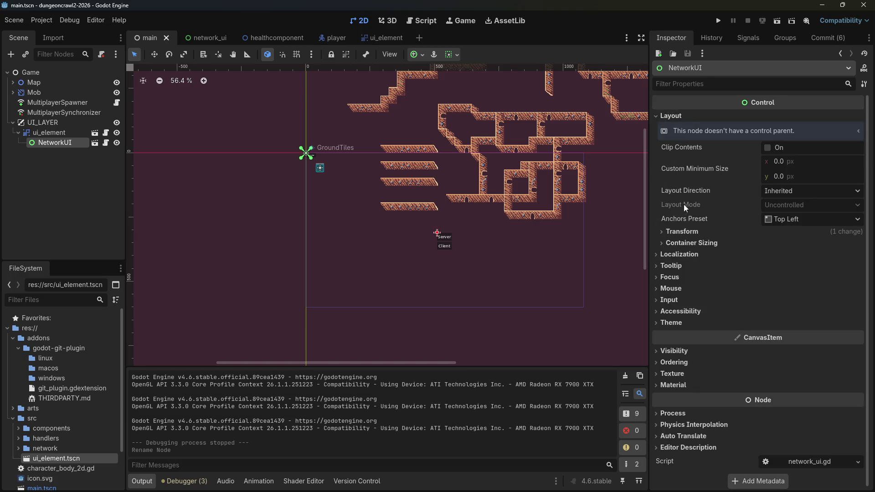
pyautogui.click(683, 231)
pyautogui.click(753, 282)
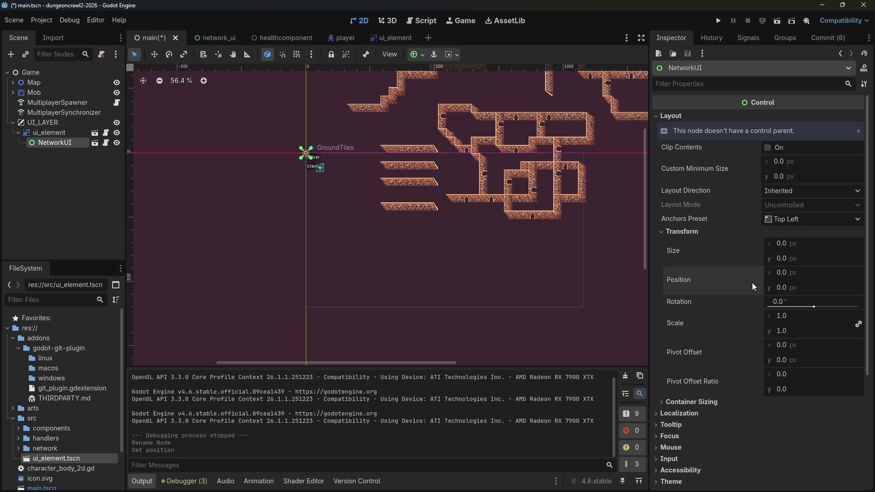
pyautogui.scroll(5, 305, 179)
pyautogui.scroll(8, 316, 173)
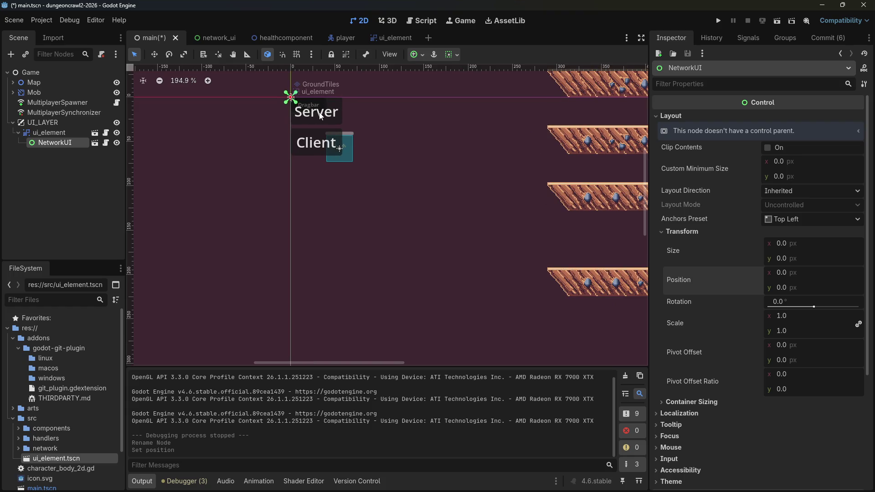
pyautogui.hotkey('alt', 'Tab')
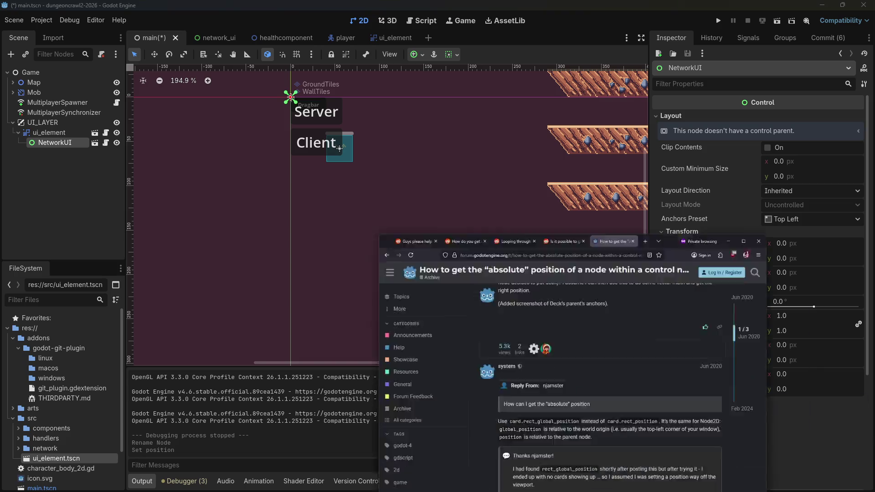
# Step: Search Firefox for 'godot parent to child in scene through editor', then return to Godot
pyautogui.click(501, 91)
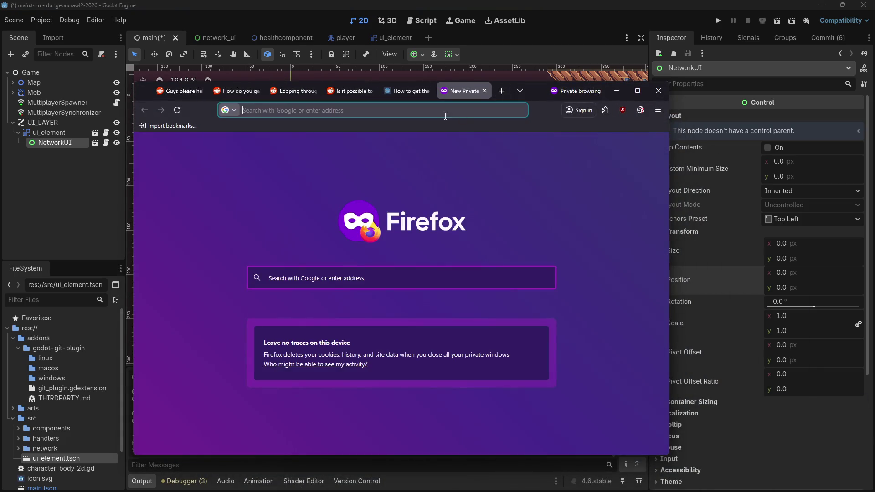
pyautogui.write('godo')
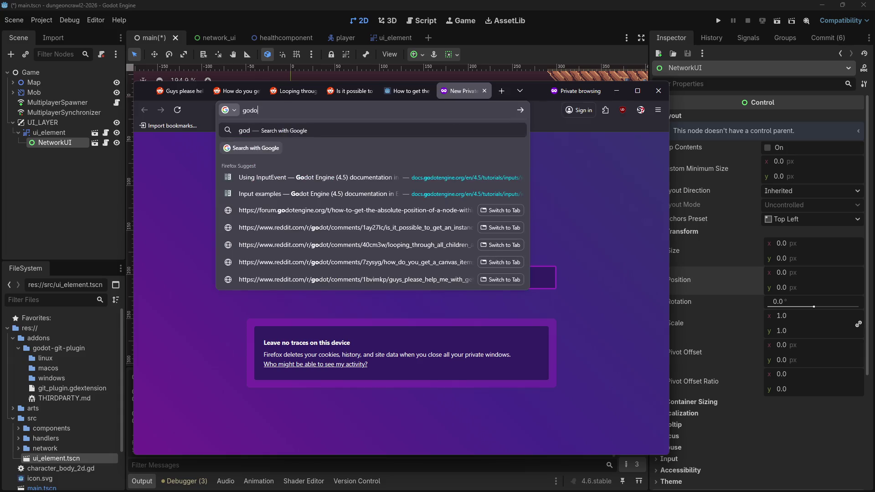
pyautogui.write('t parent to')
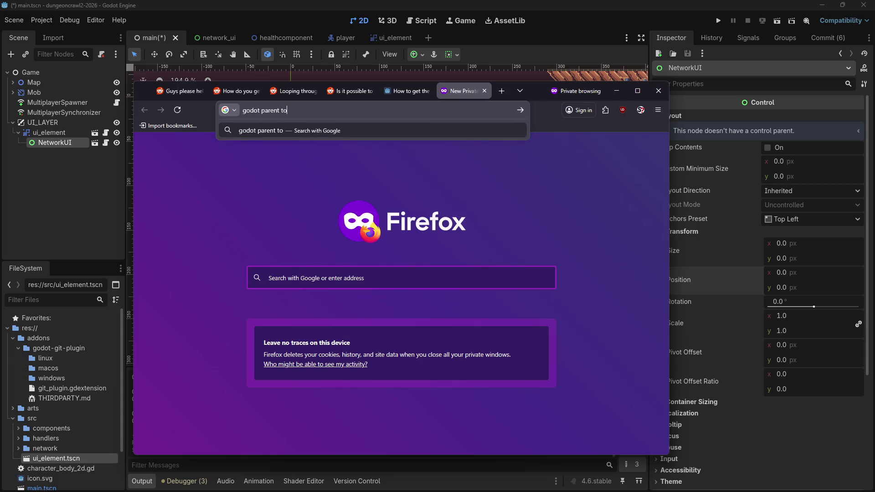
pyautogui.write(' child in scene th')
pyautogui.write('rough editor')
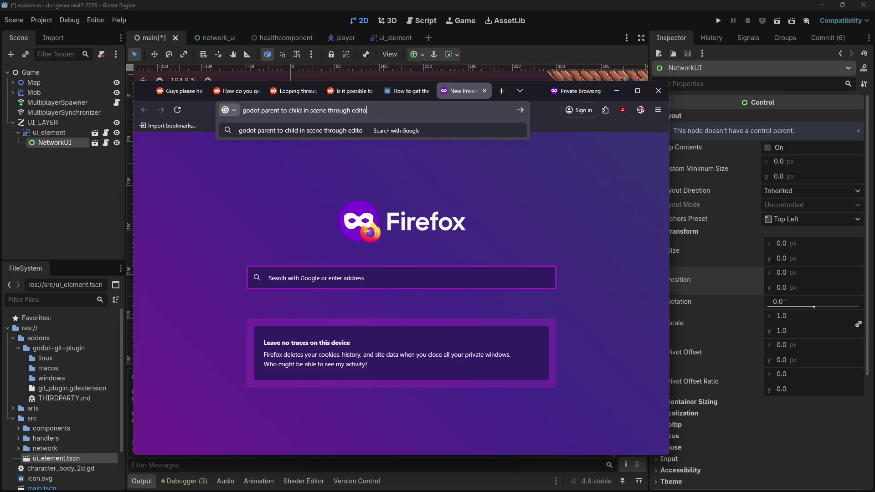
pyautogui.press('Return')
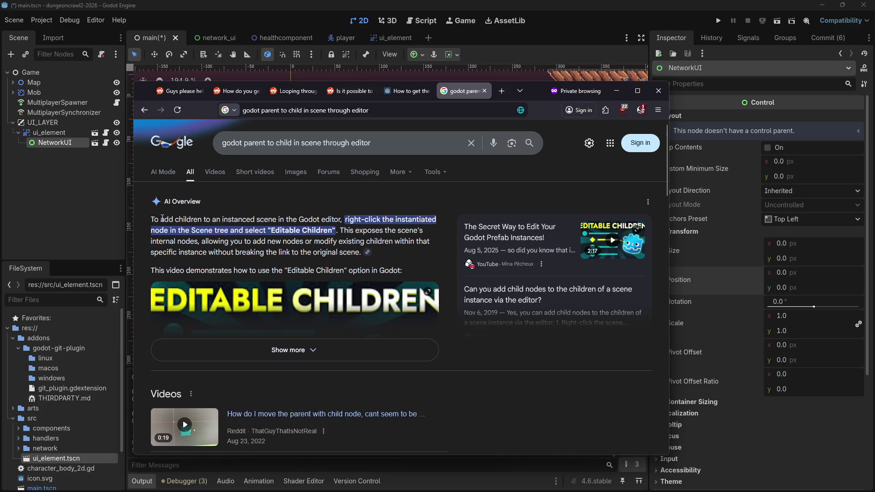
pyautogui.click(71, 183)
pyautogui.rightClick(54, 132)
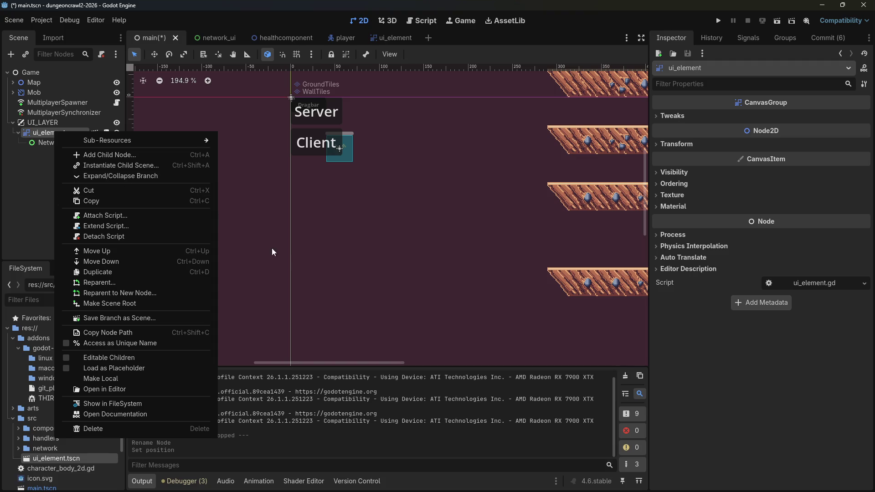
# Step: Enable Editable Children on ui_element, move NetworkUI under its VBoxContainer, and run the game
pyautogui.click(129, 359)
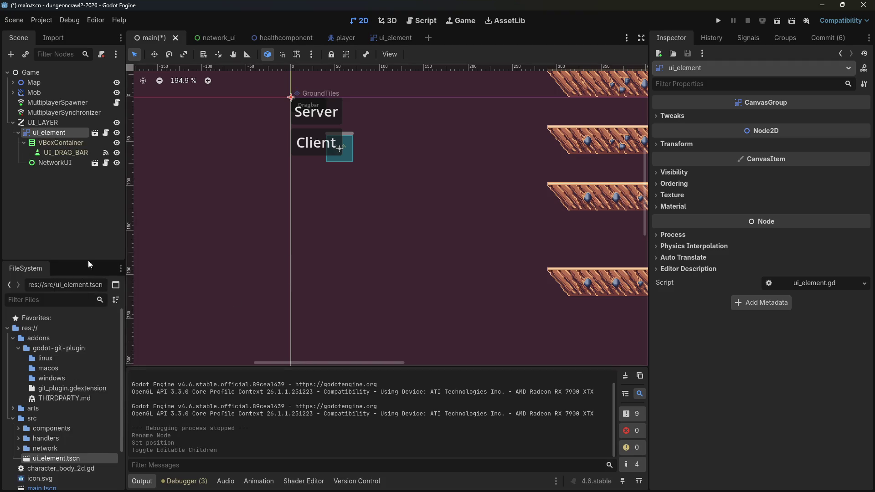
pyautogui.moveTo(41, 162); pyautogui.dragTo(50, 146)
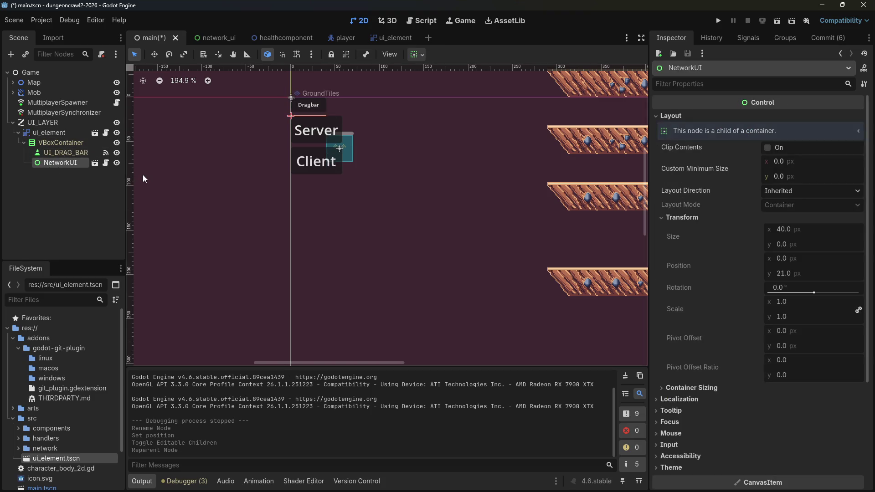
pyautogui.click(719, 21)
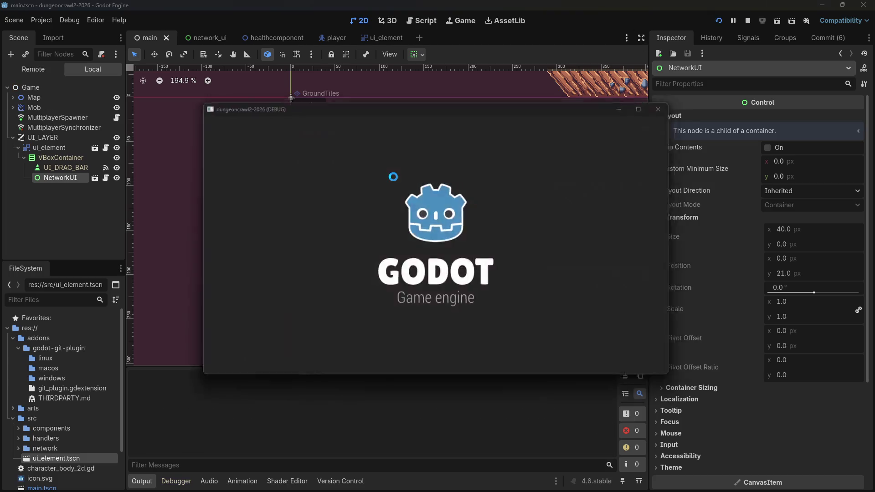
# Step: Drag the Server/Client panel around the game window, then close the game
pyautogui.moveTo(201, 114)
pyautogui.mouseDown()
pyautogui.moveTo(673, 392)
pyautogui.moveTo(445, 269)
pyautogui.moveTo(148, 447)
pyautogui.moveTo(485, 114)
pyautogui.moveTo(472, 113)
pyautogui.moveTo(318, 347)
pyautogui.moveTo(445, 114)
pyautogui.mouseUp()
pyautogui.moveTo(165, 53)
pyautogui.mouseDown()
pyautogui.moveTo(205, 155)
pyautogui.moveTo(174, 203)
pyautogui.mouseUp()
pyautogui.moveTo(373, 180)
pyautogui.mouseDown()
pyautogui.moveTo(321, 168)
pyautogui.moveTo(175, 98)
pyautogui.moveTo(291, 262)
pyautogui.moveTo(169, 86)
pyautogui.moveTo(361, 289)
pyautogui.moveTo(672, 364)
pyautogui.moveTo(255, 137)
pyautogui.moveTo(267, 204)
pyautogui.moveTo(461, 218)
pyautogui.mouseUp()
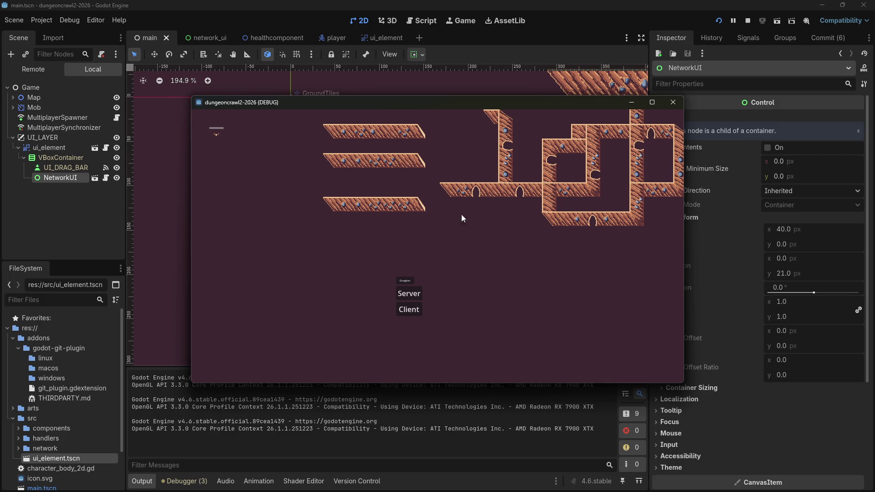
pyautogui.click(672, 104)
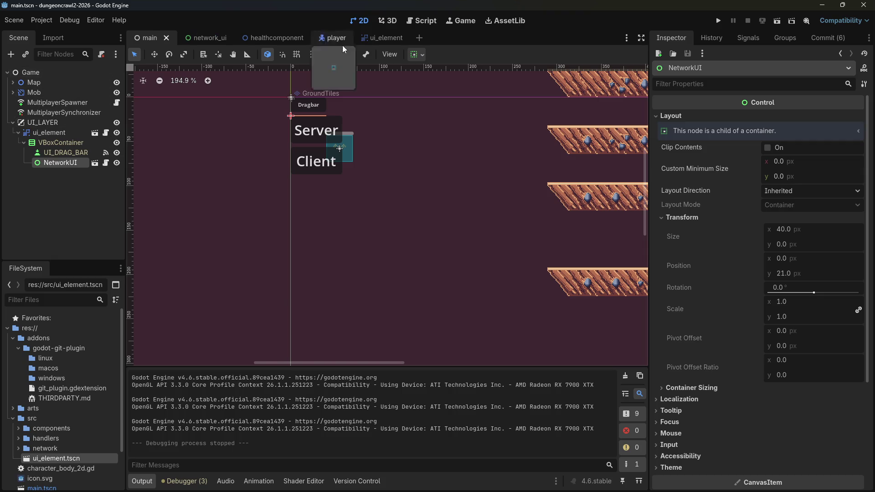
pyautogui.click(366, 44)
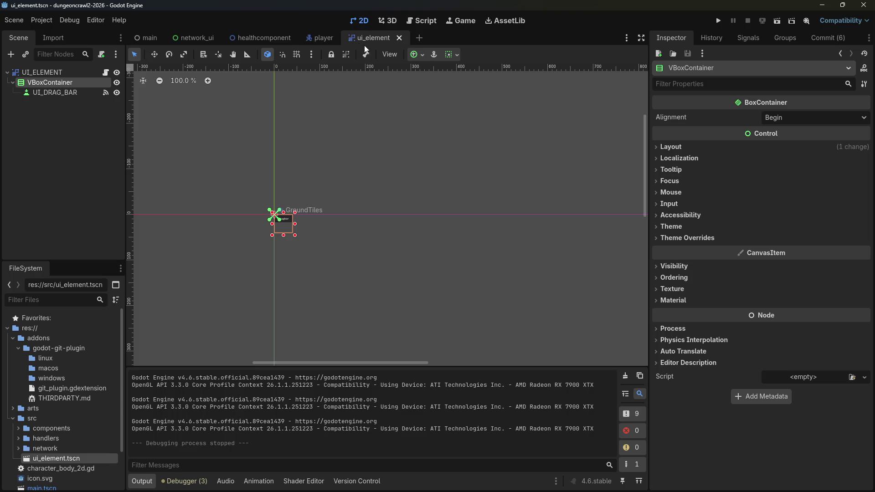
# Step: Add a Button child node under VBoxContainer via a 'button' search
pyautogui.scroll(5, 337, 226)
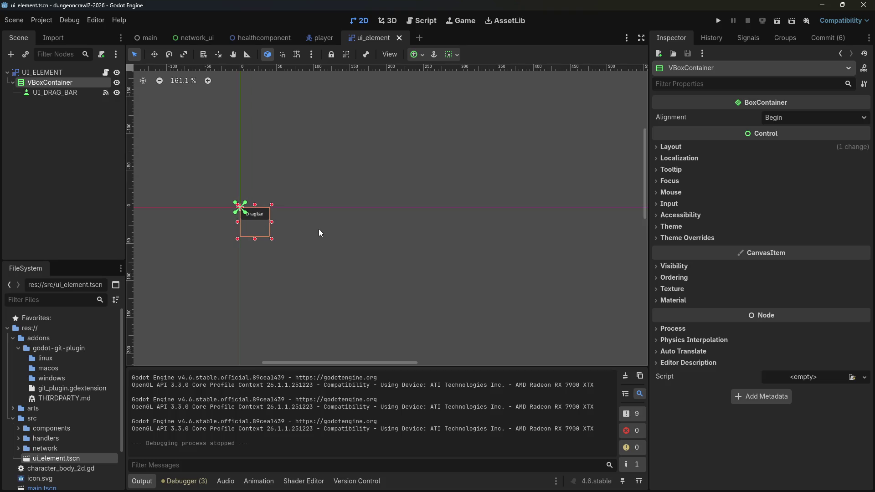
pyautogui.scroll(4, 319, 229)
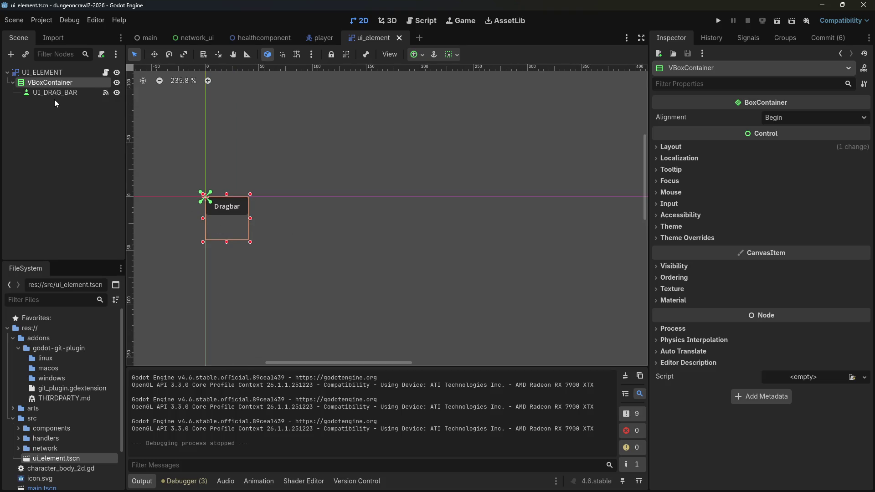
pyautogui.click(52, 93)
pyautogui.rightClick(234, 217)
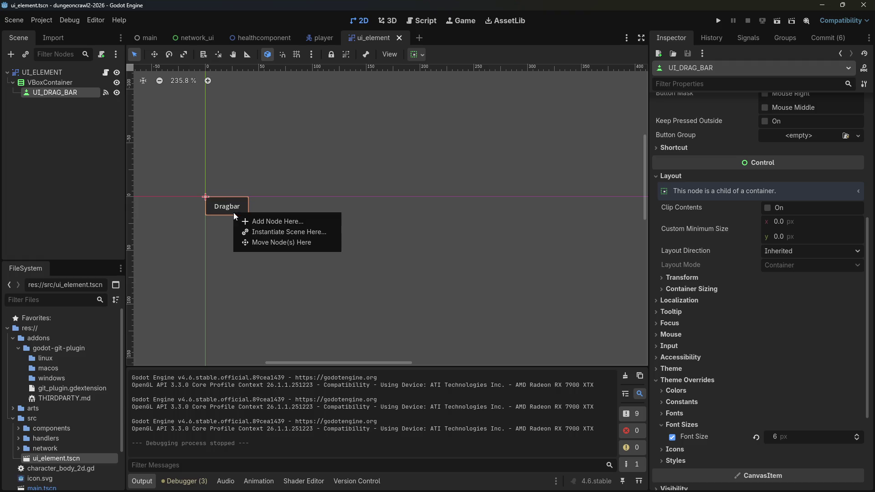
pyautogui.click(222, 214)
pyautogui.rightClick(47, 86)
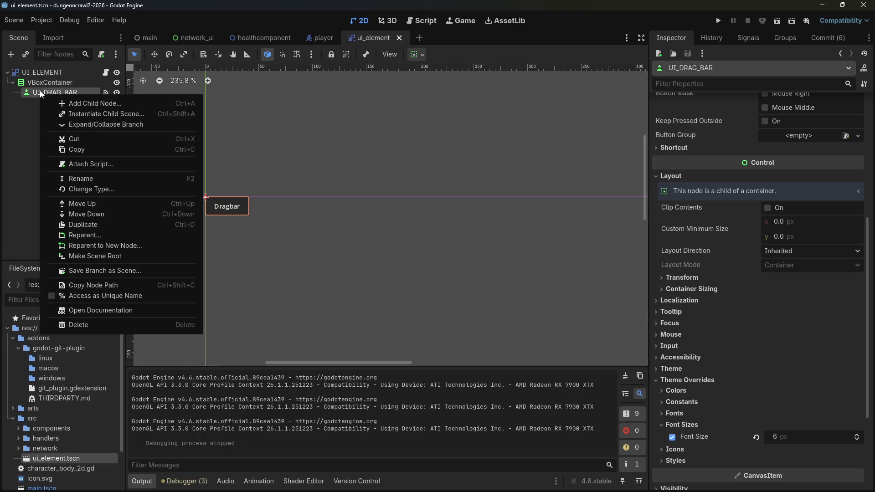
pyautogui.click(64, 96)
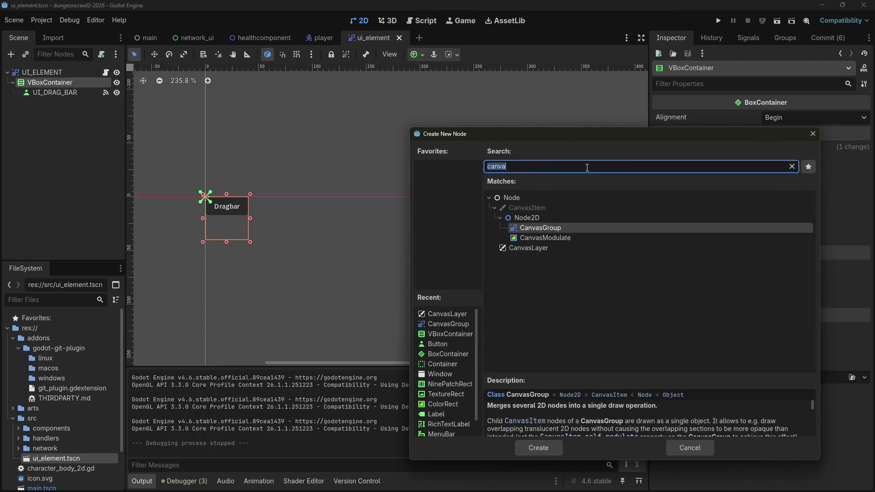
pyautogui.press('BackSpace')
pyautogui.write('button')
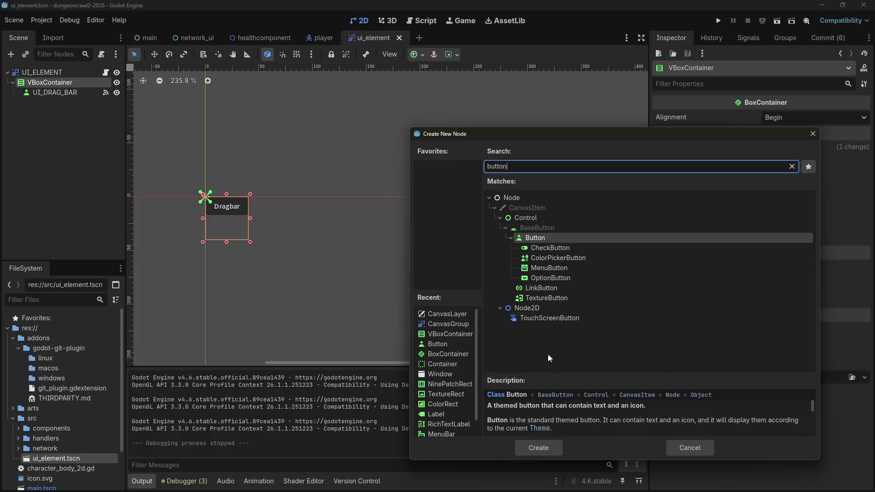
pyautogui.click(539, 450)
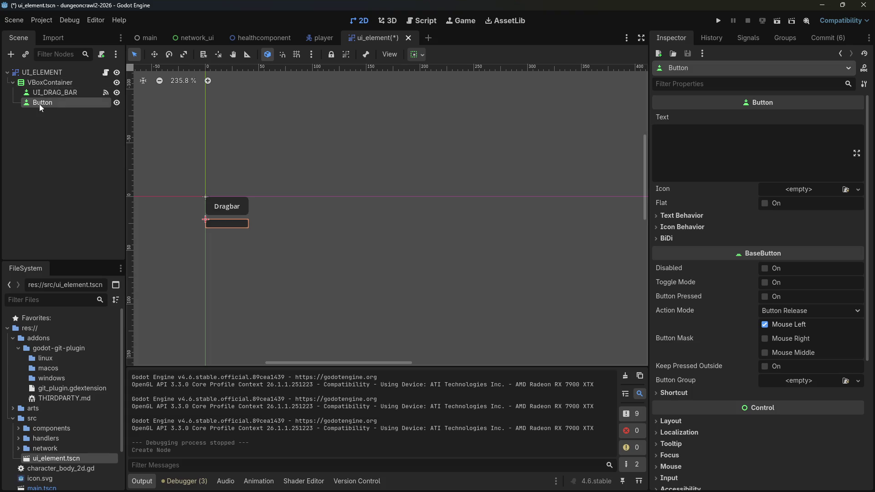
# Step: Rename the new Button node to UI_RESIZE_CORNER
pyautogui.click(44, 105)
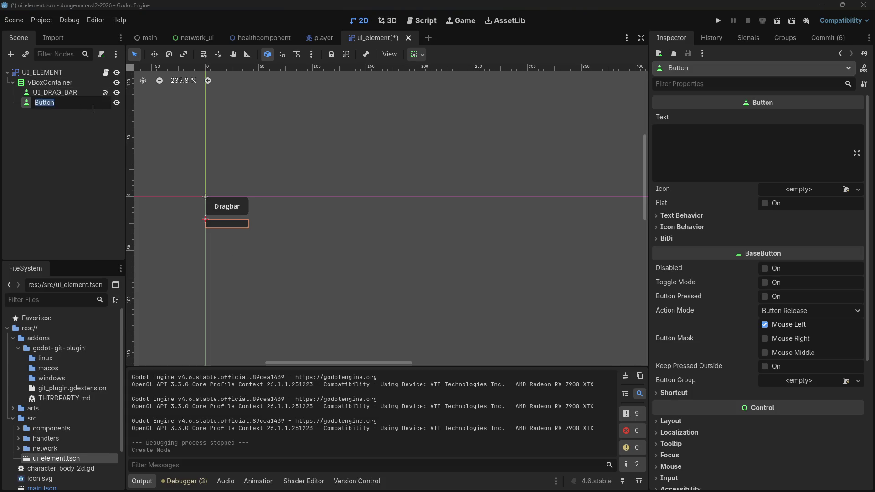
pyautogui.write('UN')
pyautogui.write('IZE_')
pyautogui.write('CORNER')
pyautogui.press('Return')
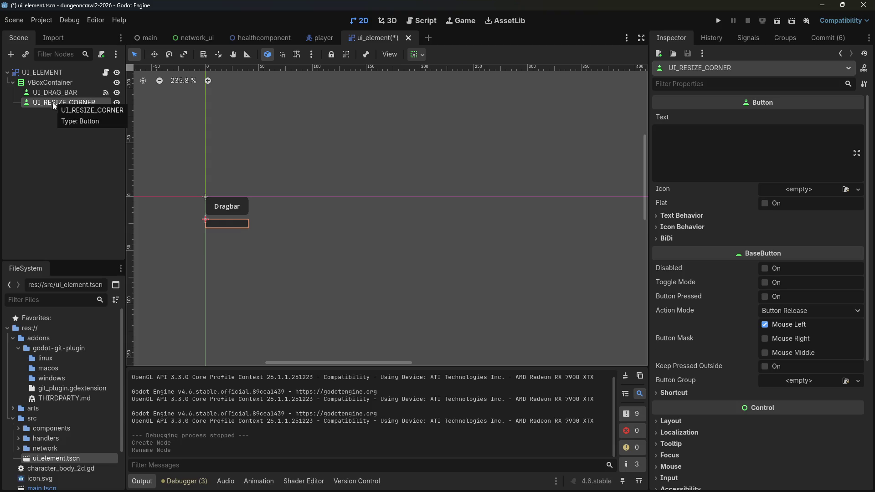
pyautogui.moveTo(703, 310)
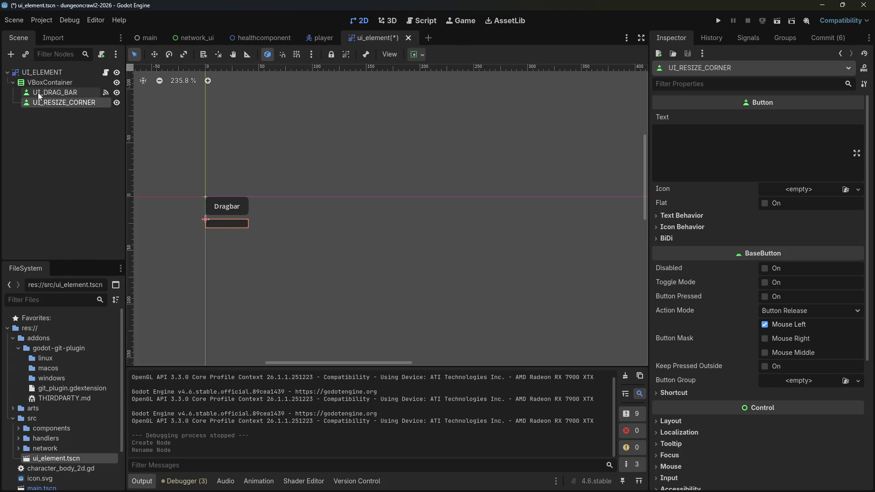
# Step: Browse the Container node types and add an HBoxContainer under VBoxContainer
pyautogui.rightClick(46, 82)
pyautogui.click(64, 88)
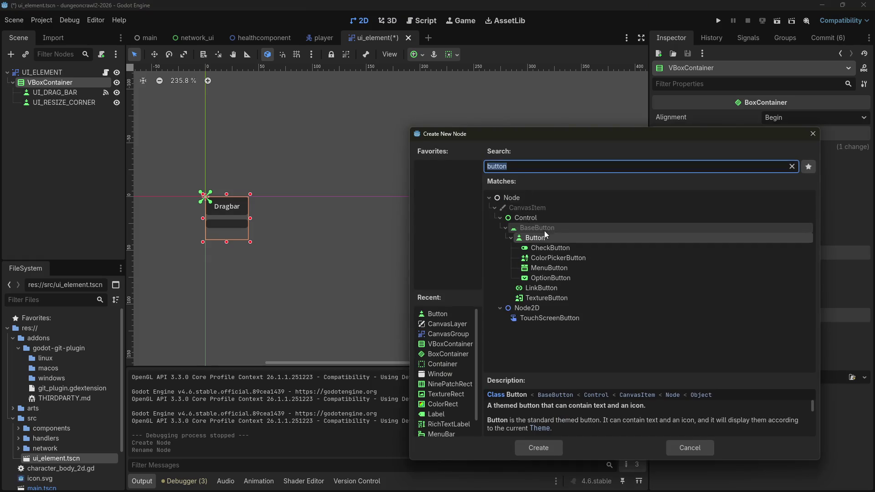
pyautogui.click(507, 228)
pyautogui.click(505, 227)
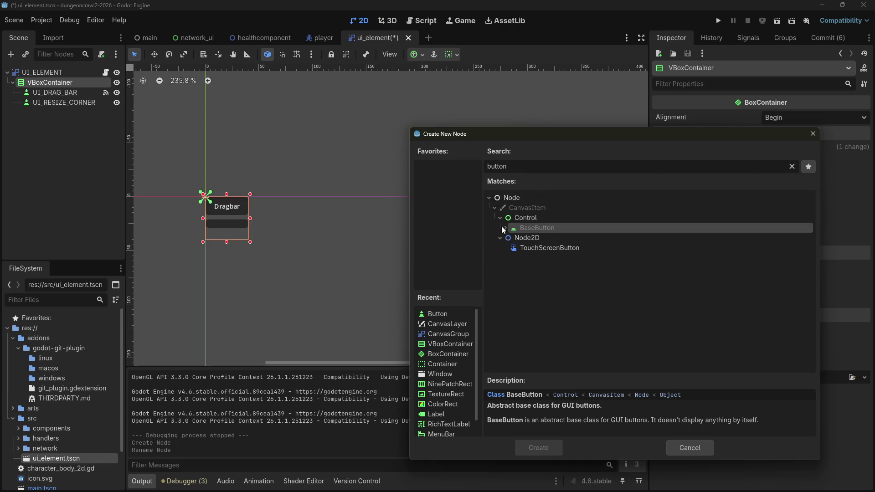
pyautogui.click(503, 225)
pyautogui.press('BackSpace')
pyautogui.scroll(-5, 533, 280)
pyautogui.scroll(4, 529, 283)
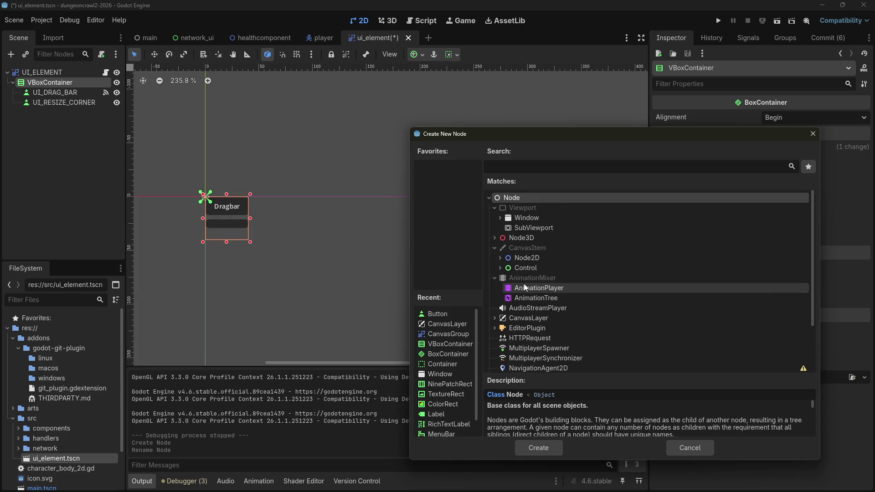
pyautogui.click(500, 268)
pyautogui.scroll(-4, 537, 314)
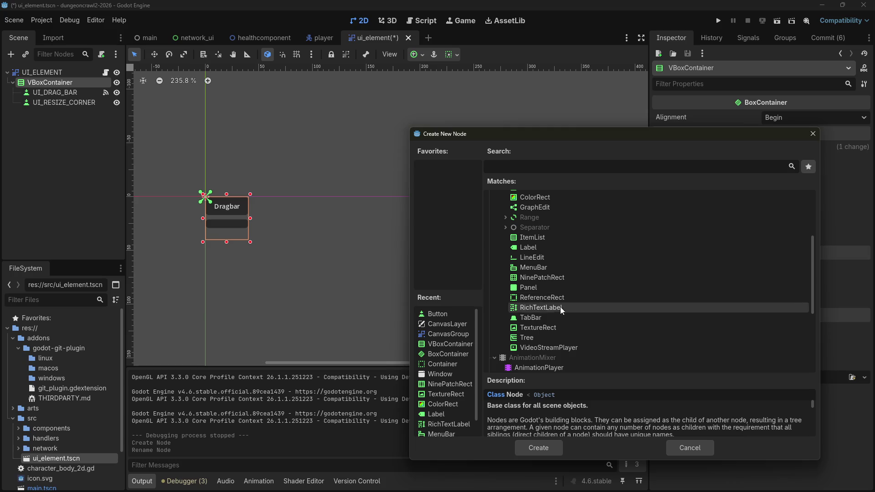
pyautogui.scroll(3, 542, 348)
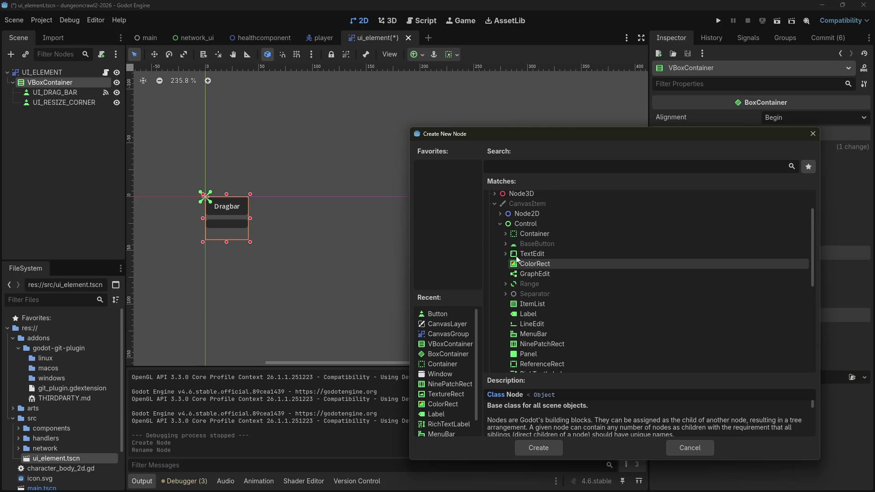
pyautogui.click(505, 235)
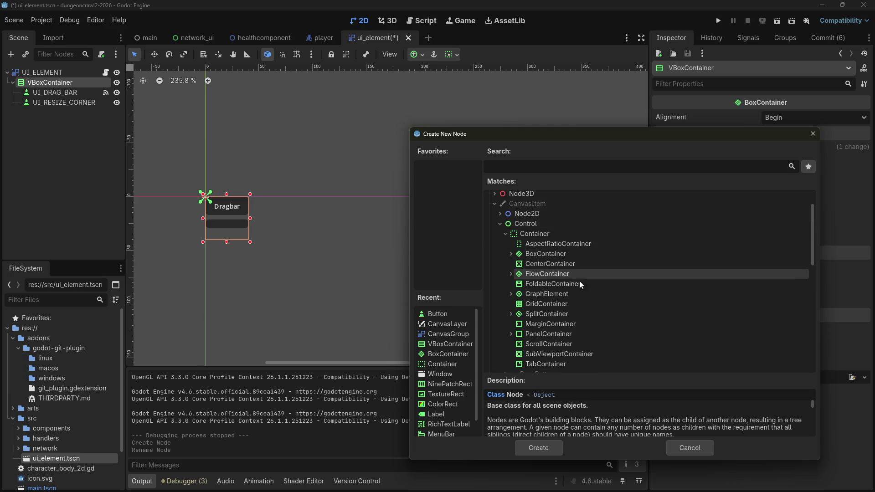
pyautogui.scroll(-1, 574, 296)
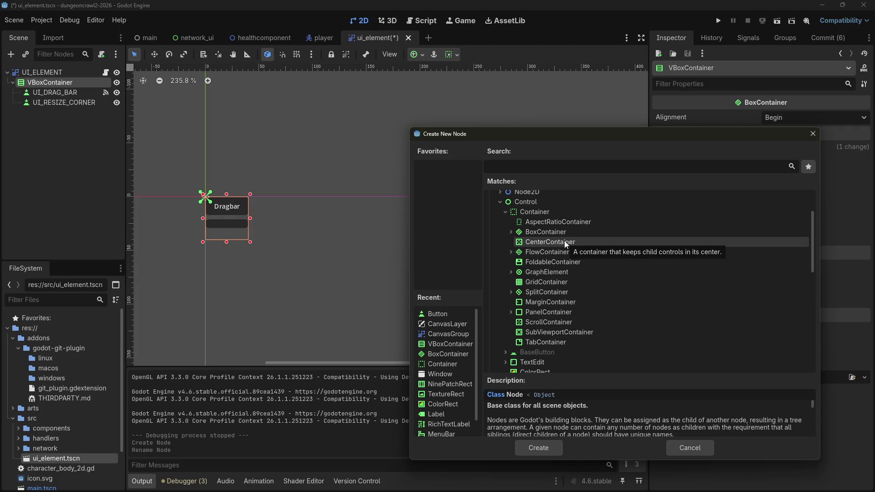
pyautogui.click(511, 232)
pyautogui.click(509, 232)
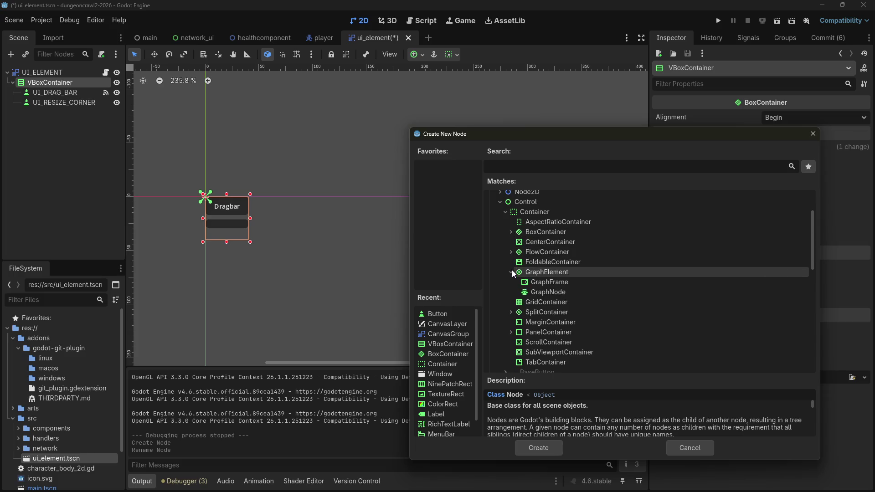
pyautogui.click(512, 293)
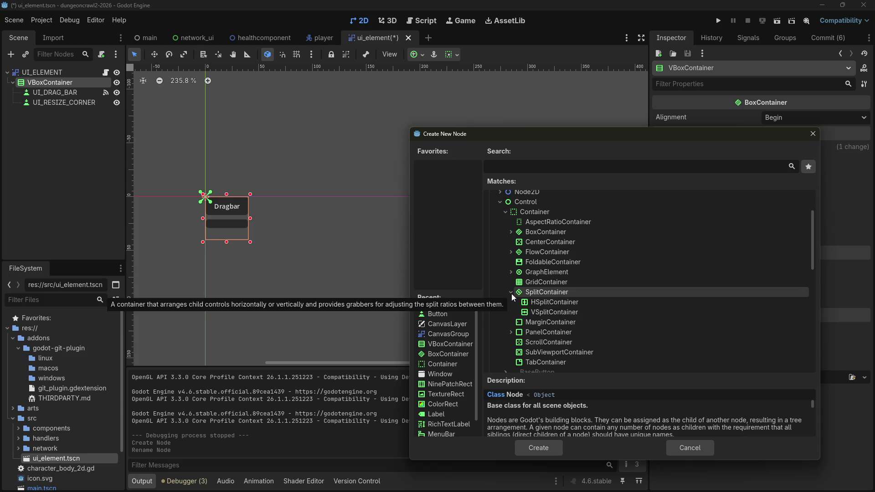
pyautogui.click(509, 231)
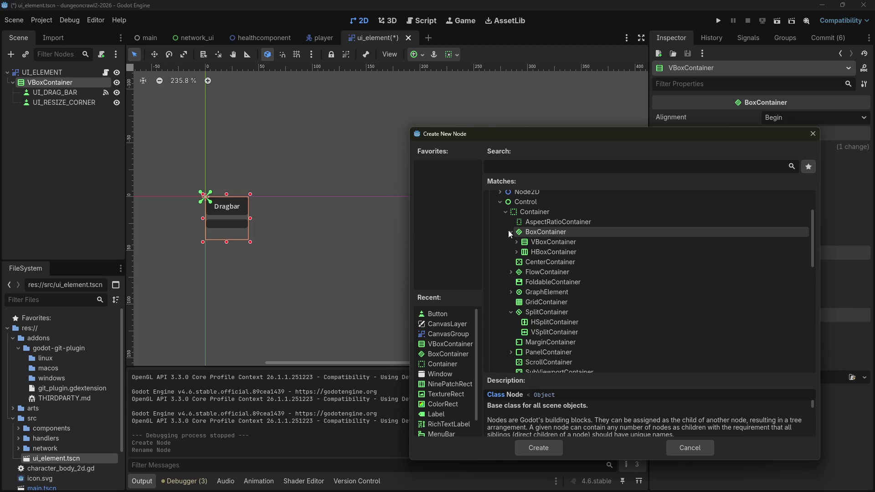
pyautogui.click(526, 254)
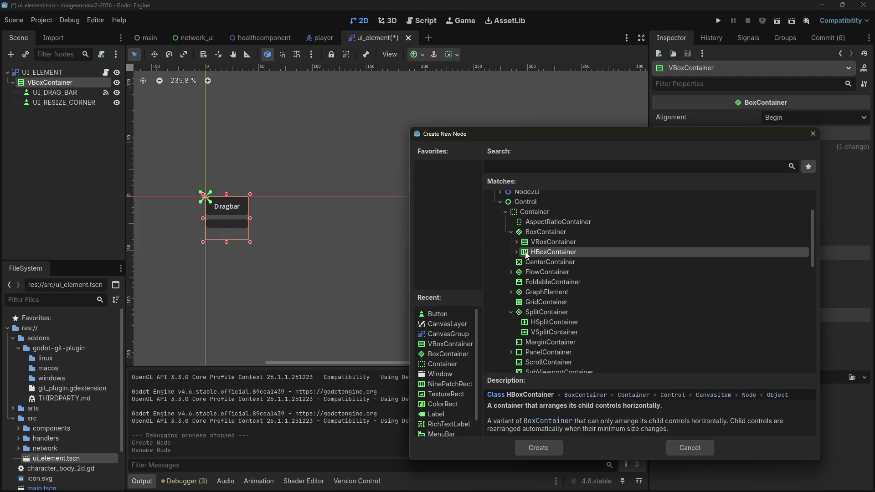
pyautogui.doubleClick(527, 254)
# Step: Move UI_RESIZE_CORNER into the HBoxContainer, set its Alignment to End, and save the scene
pyautogui.moveTo(64, 102); pyautogui.dragTo(67, 117)
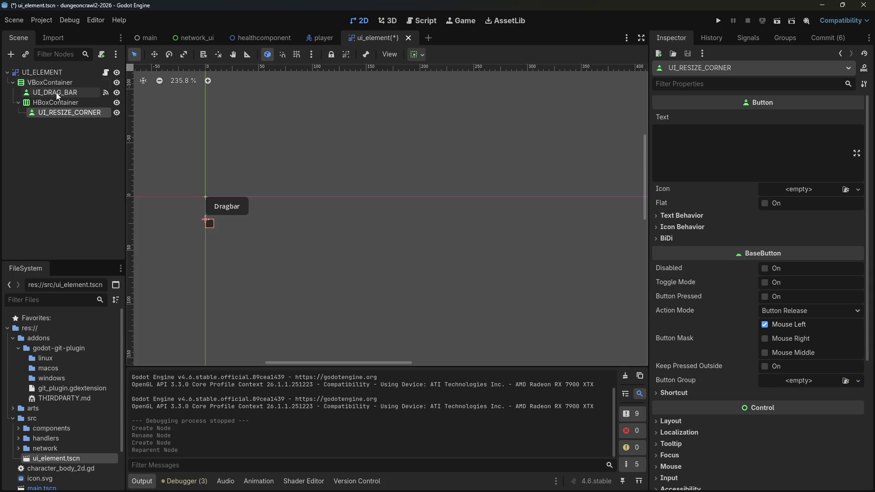
pyautogui.click(56, 102)
pyautogui.click(797, 117)
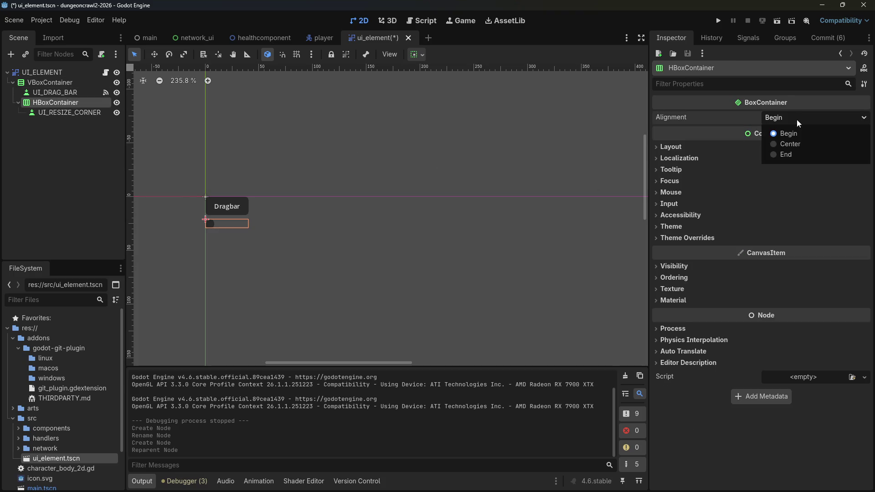
pyautogui.click(784, 154)
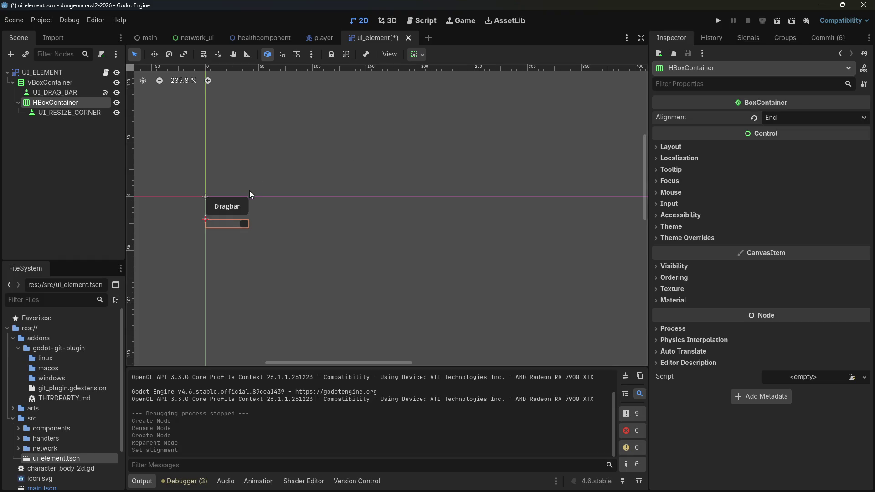
pyautogui.click(68, 112)
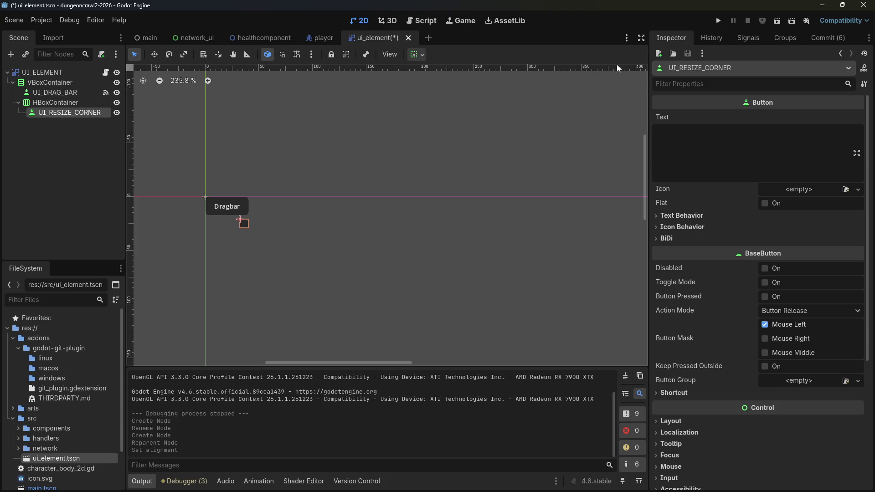
pyautogui.hotkey('ctrl', 's')
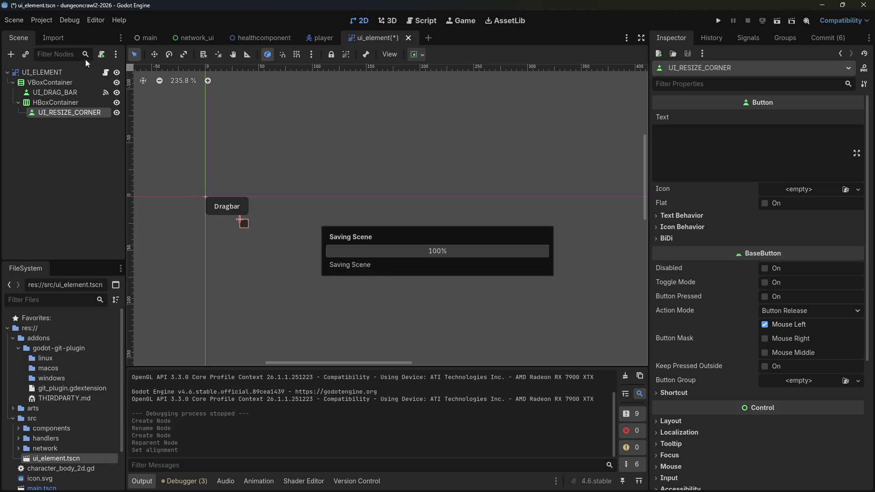
pyautogui.hotkey('ctrl', 'F3')
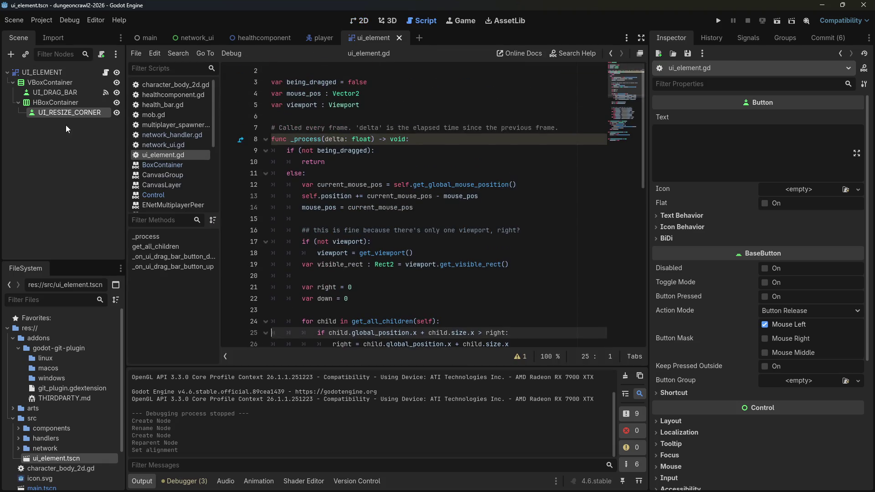
# Step: Connect button_up to a new handler whose body is 'being_resized = false'
pyautogui.click(750, 45)
pyautogui.click(710, 91)
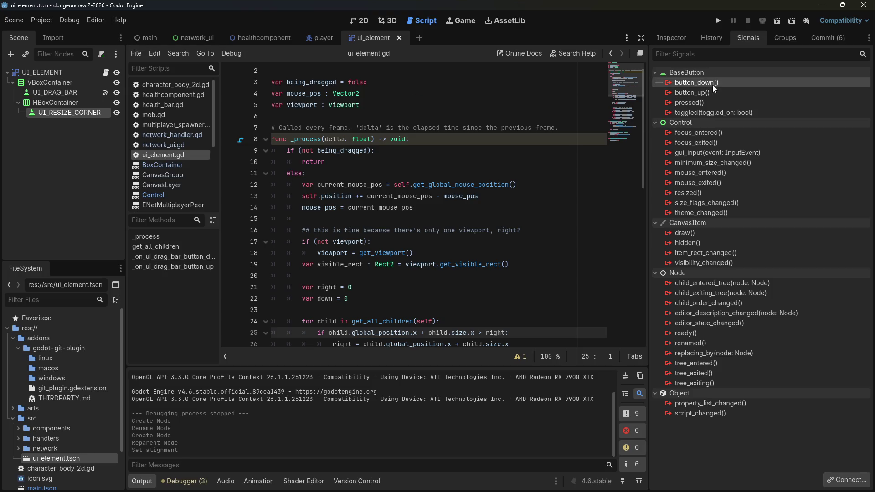
pyautogui.rightClick(707, 92)
pyautogui.click(731, 98)
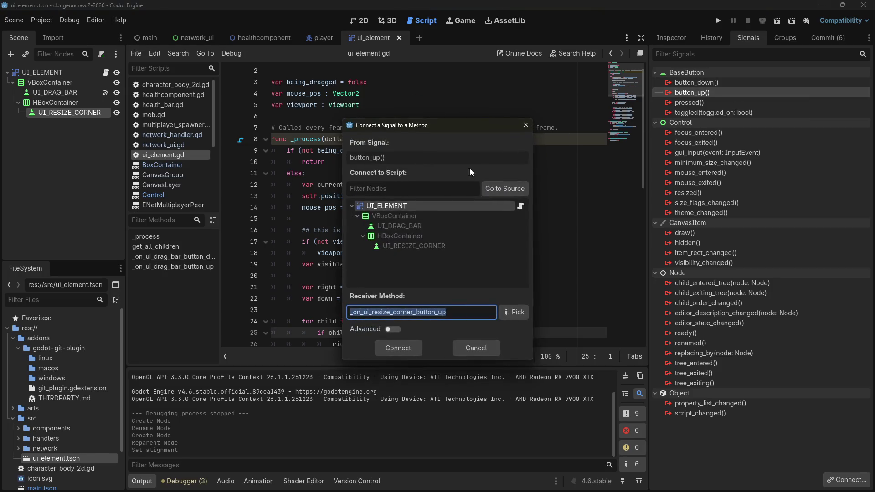
pyautogui.click(388, 349)
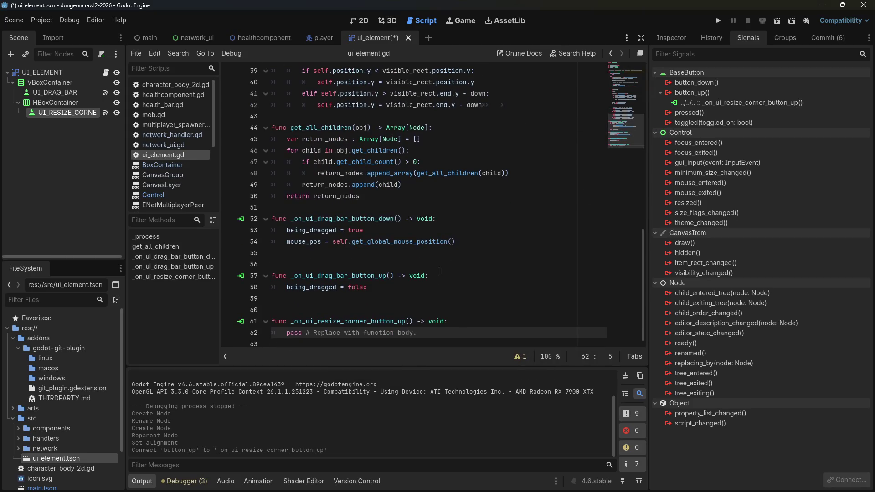
pyautogui.moveTo(288, 333); pyautogui.dragTo(425, 336)
pyautogui.write('being_resize')
pyautogui.write('d = ')
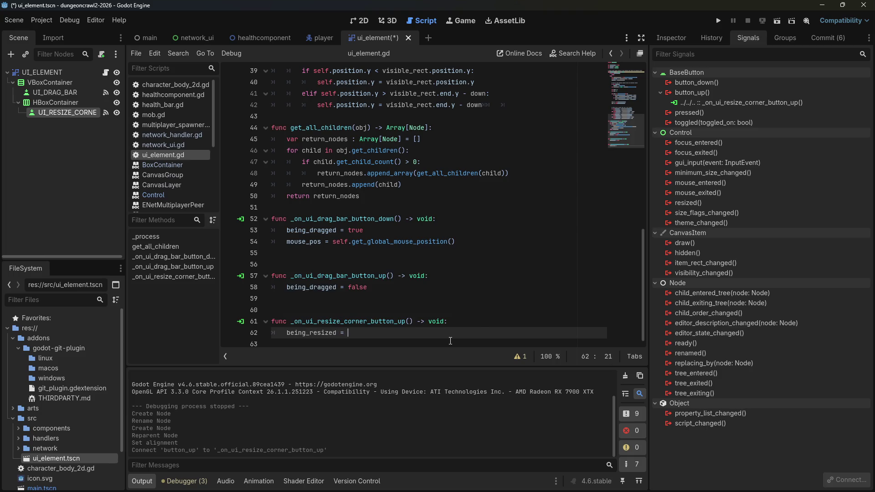
pyautogui.write('false')
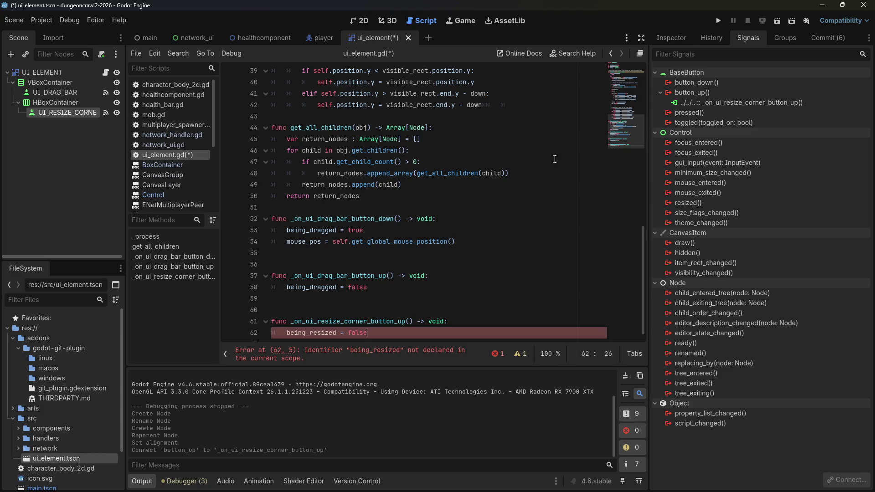
# Step: Connect the resize corner's button_down signal to a new handler in ui_element.gd
pyautogui.rightClick(706, 84)
pyautogui.click(725, 94)
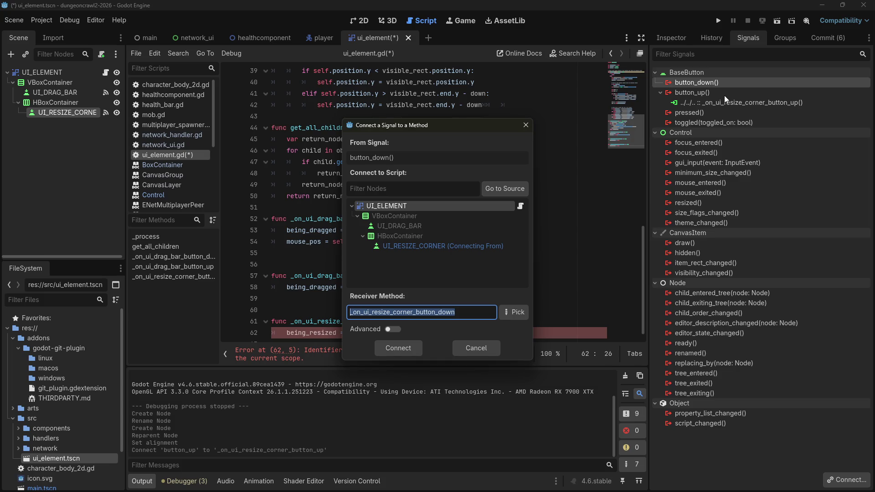
pyautogui.press('Return')
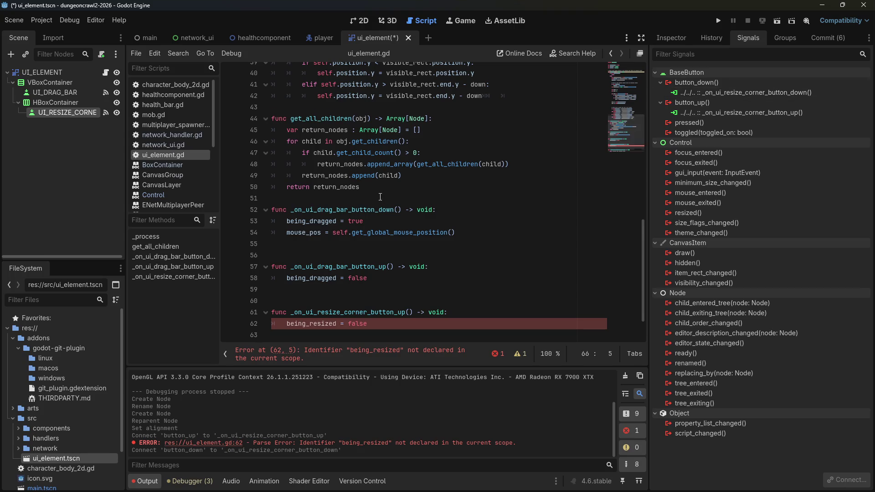
# Step: Make the press handler set being_resized = true and store the mouse position, then save
pyautogui.moveTo(287, 324); pyautogui.dragTo(430, 320)
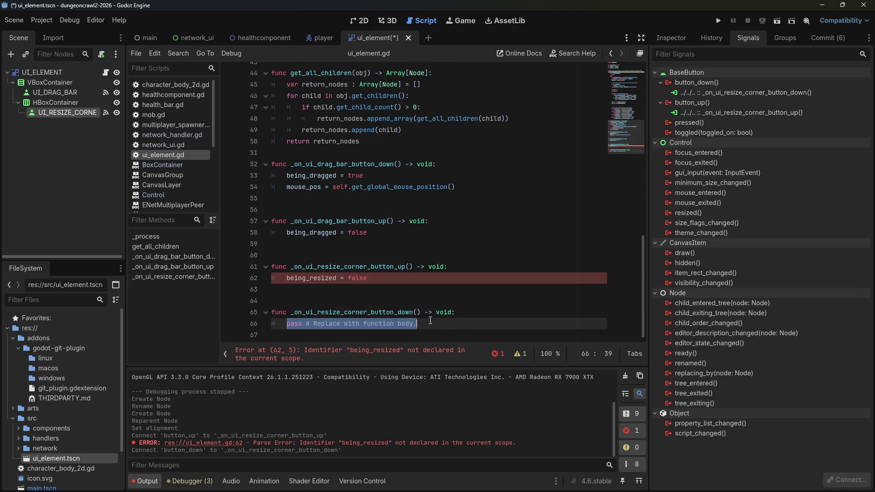
pyautogui.write('being_resi')
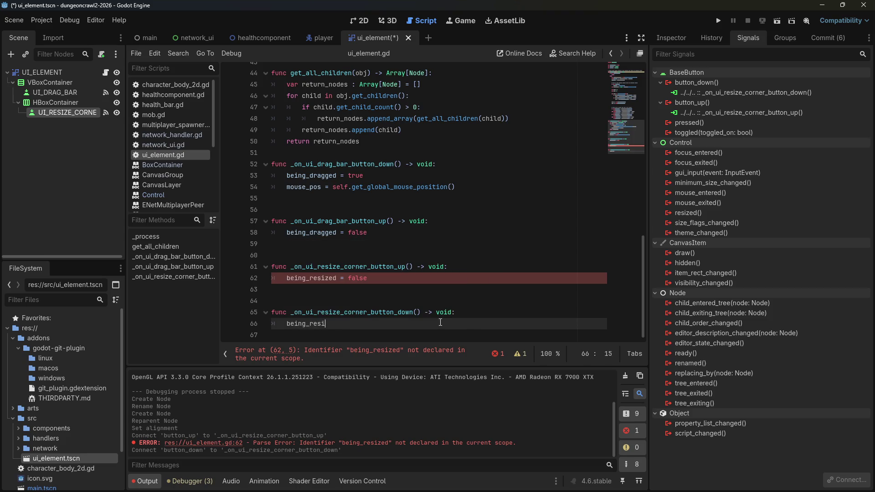
pyautogui.write('zed = true')
pyautogui.hotkey('ctrl', 's')
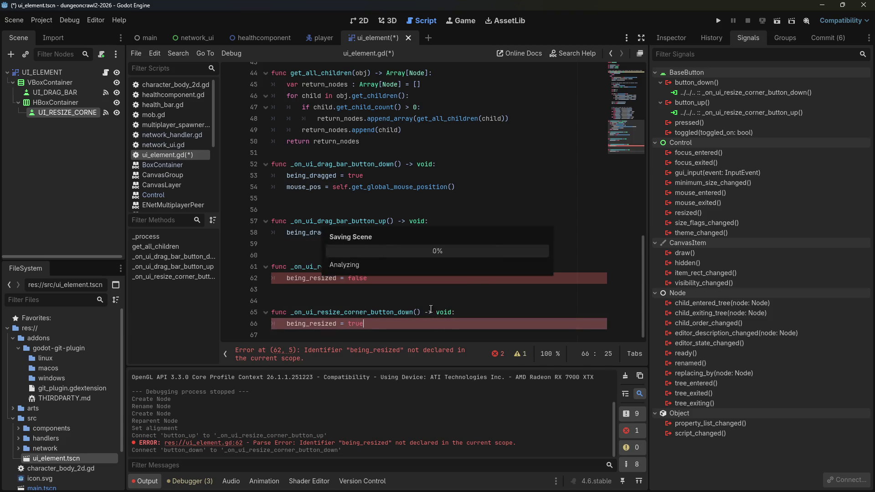
pyautogui.click(432, 313)
pyautogui.moveTo(464, 184); pyautogui.dragTo(287, 188)
pyautogui.hotkey('ctrl', 'c')
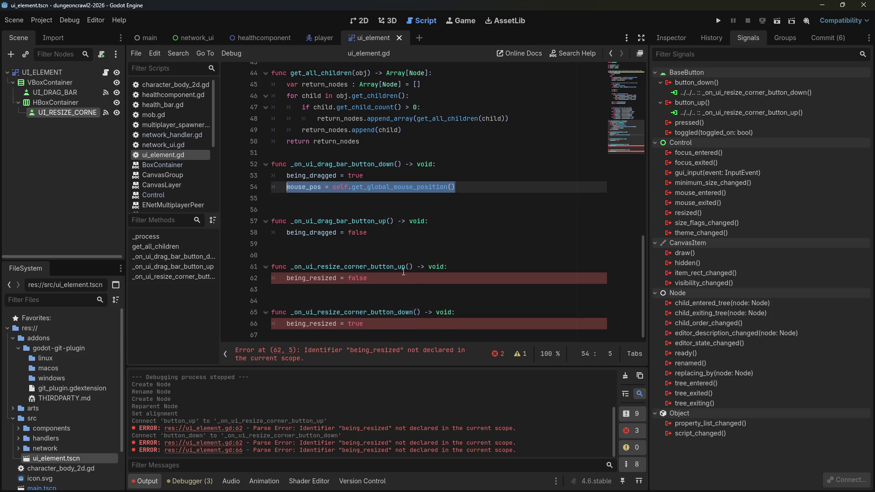
pyautogui.click(403, 275)
pyautogui.click(447, 325)
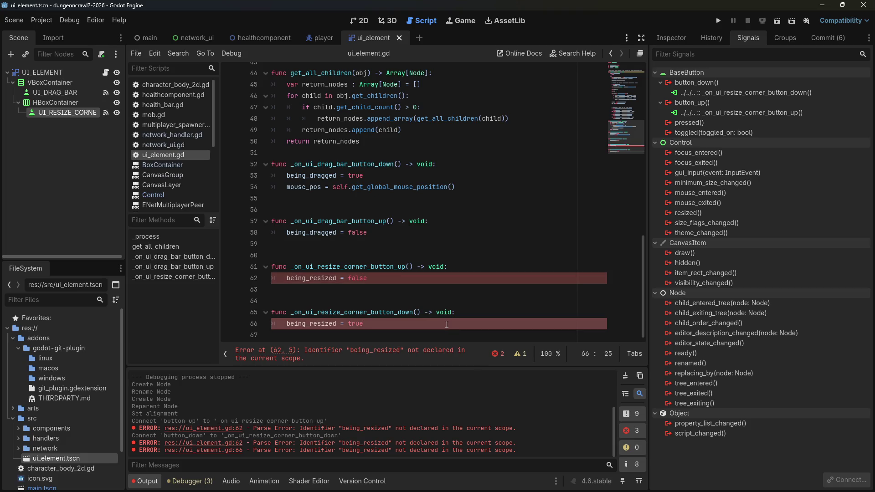
pyautogui.press('Return')
pyautogui.hotkey('ctrl', 'v')
# Step: Declare var being_resized = false below being_dragged
pyautogui.scroll(4, 474, 255)
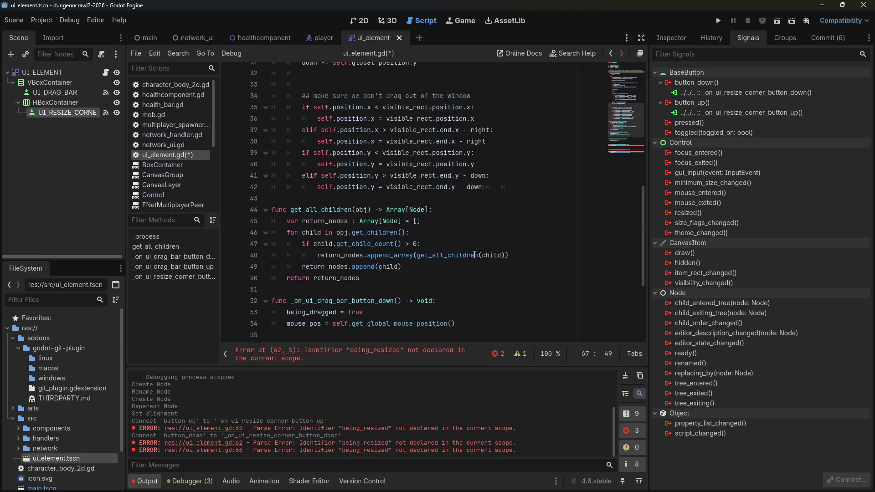
pyautogui.scroll(10, 469, 248)
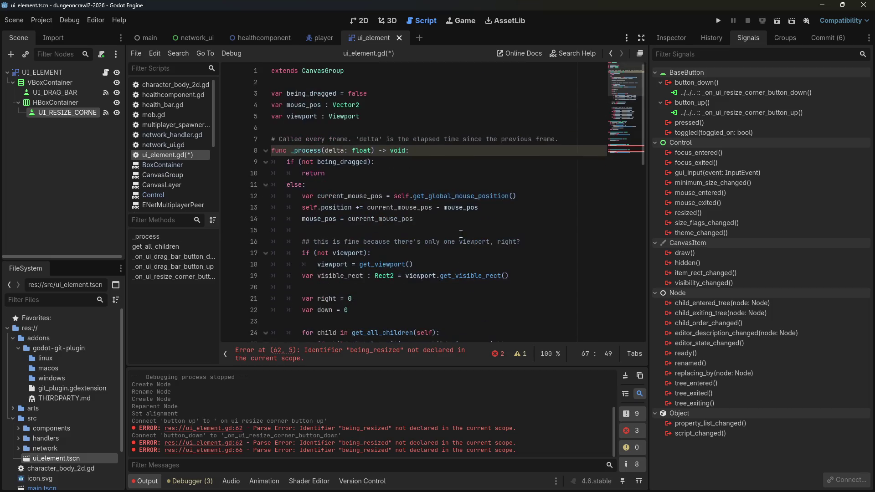
pyautogui.click(400, 98)
pyautogui.press('Return')
pyautogui.write('va')
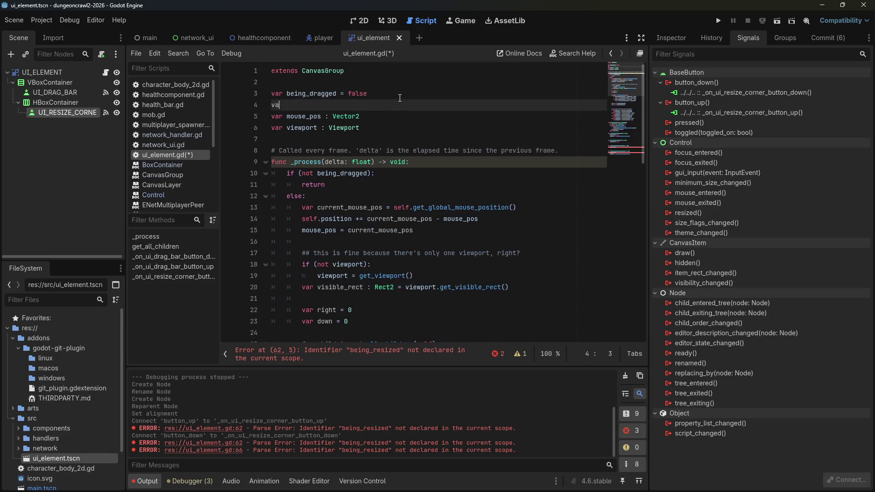
pyautogui.write('r being_resized = false')
# Step: Extend line 10's skip condition with 'and not being_resized'
pyautogui.press('Down')
pyautogui.press('Down')
pyautogui.press('Down')
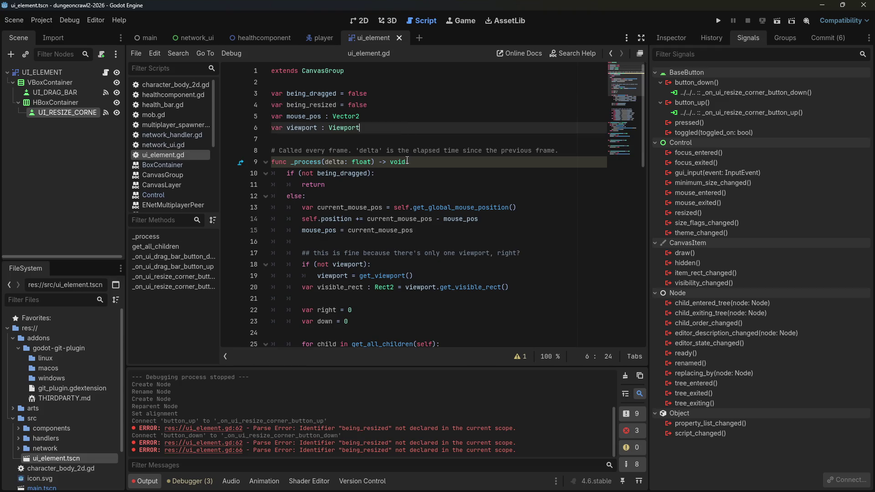
pyautogui.write('or')
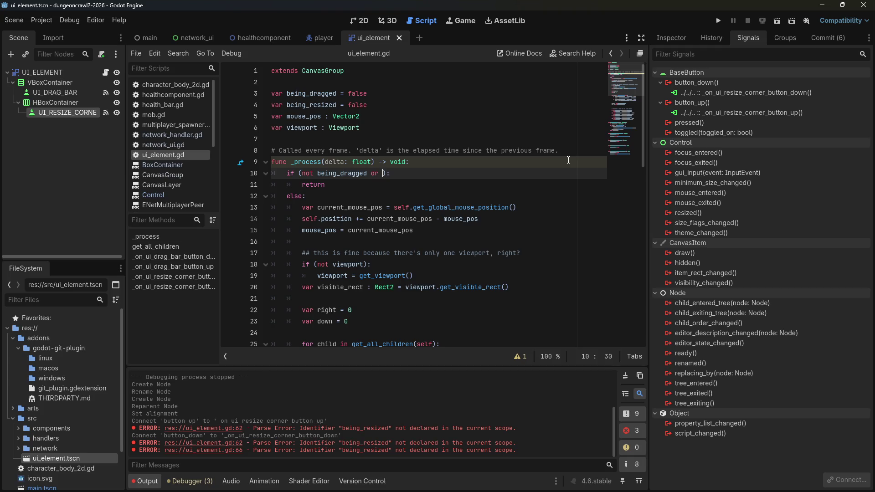
pyautogui.press('BackSpace')
pyautogui.press('BackSpace')
pyautogui.press('BackSpace')
pyautogui.write('and not ')
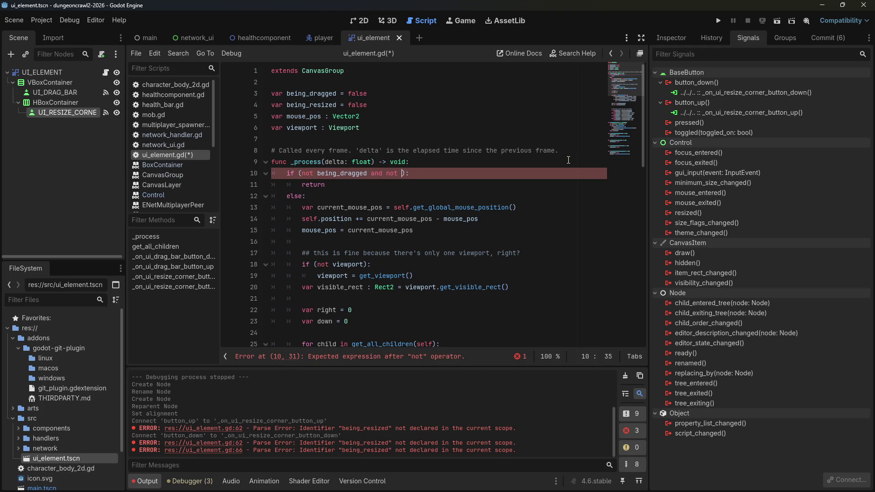
pyautogui.write('being_')
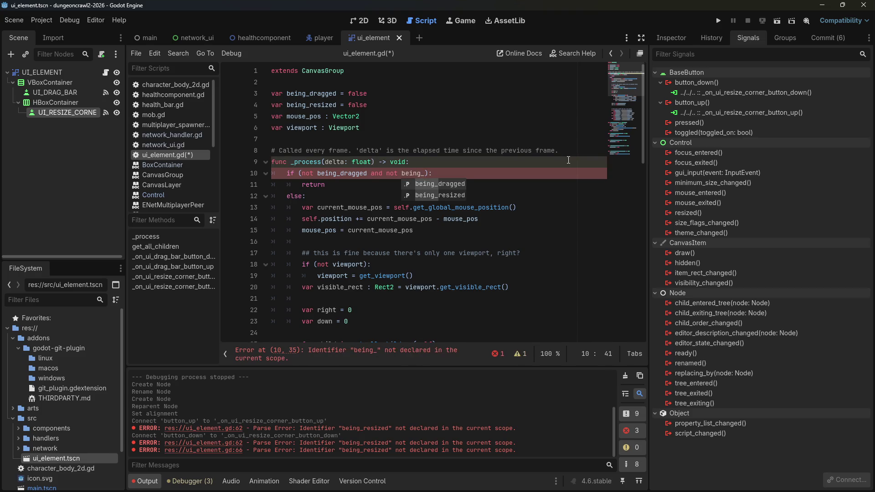
pyautogui.write('resized')
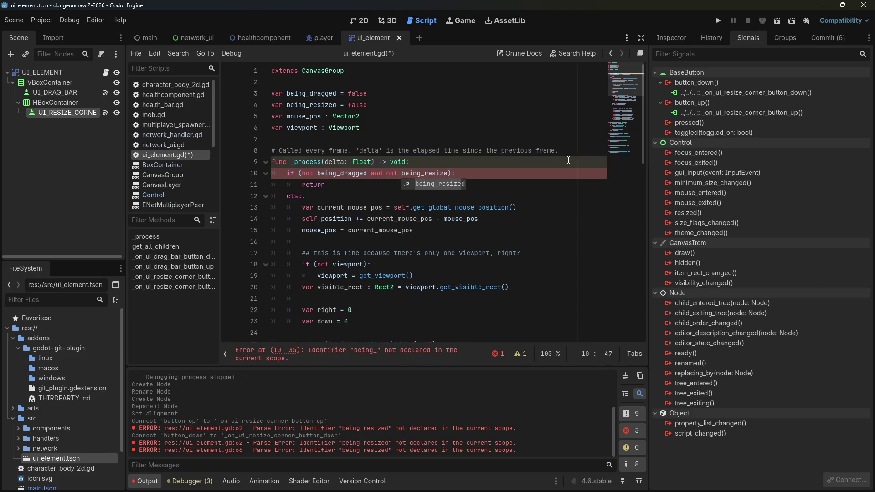
# Step: Rewrite line 12's else as elif (being_dragged) using autocomplete
pyautogui.click(305, 193)
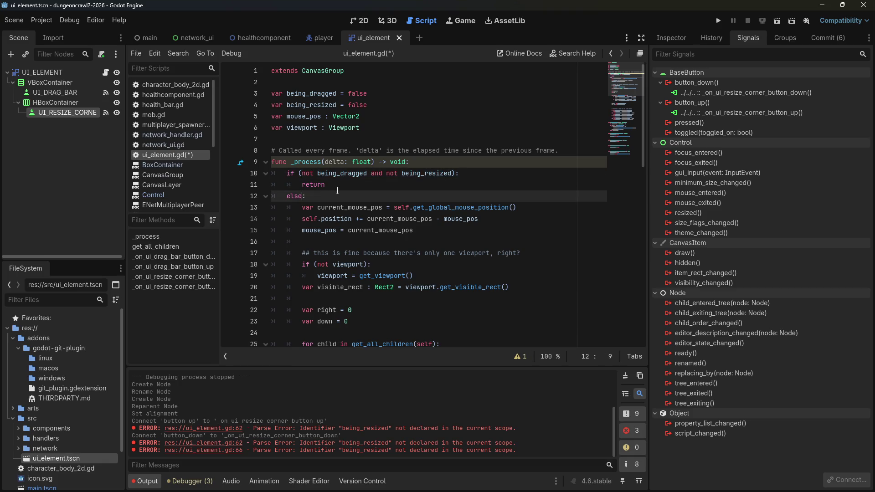
pyautogui.press('BackSpace')
pyautogui.press('BackSpace')
pyautogui.write('if (being')
pyautogui.write('_dra')
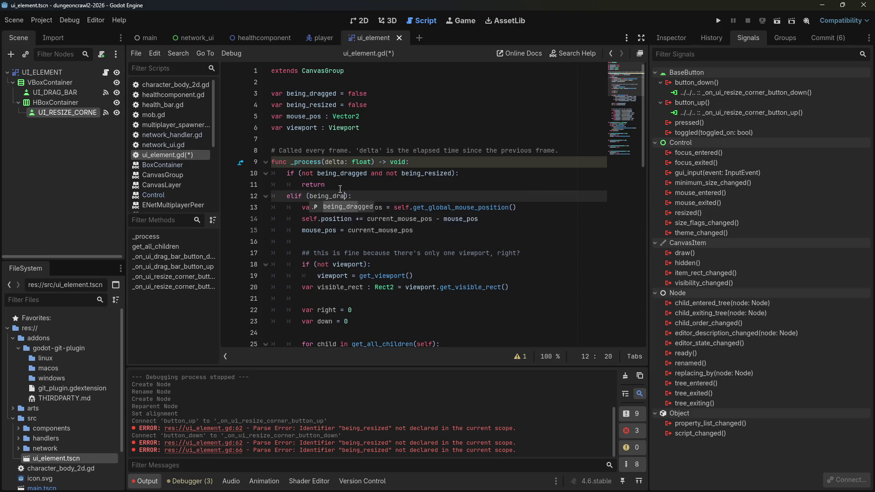
pyautogui.press('Return')
# Step: Scroll through the script to review it and select the elif (being_dragged) line
pyautogui.scroll(-8, 340, 189)
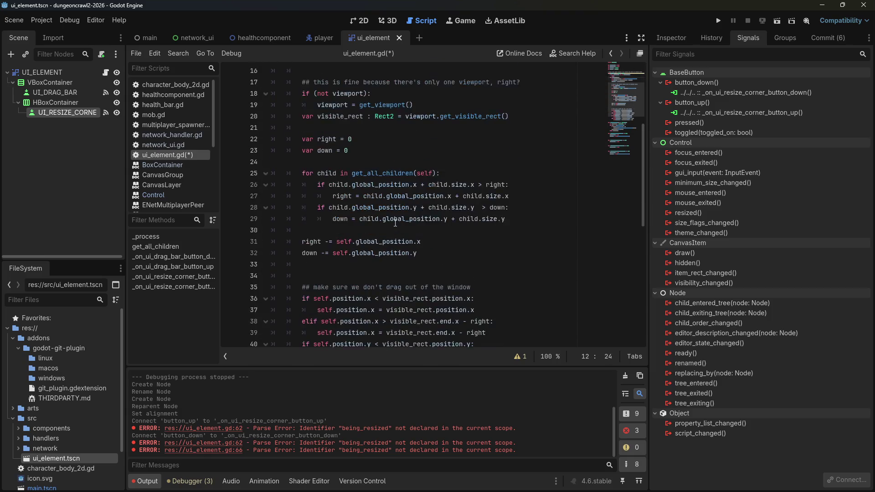
pyautogui.scroll(8, 393, 232)
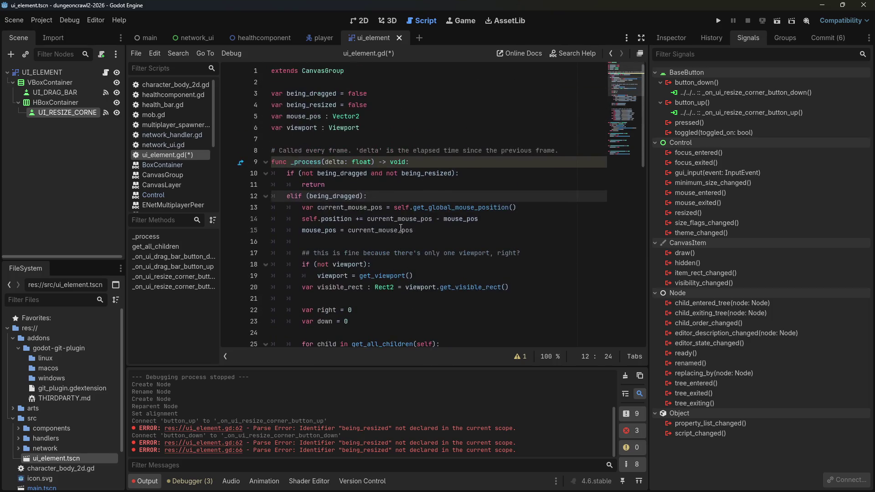
pyautogui.moveTo(399, 228)
pyautogui.scroll(-8, 334, 315)
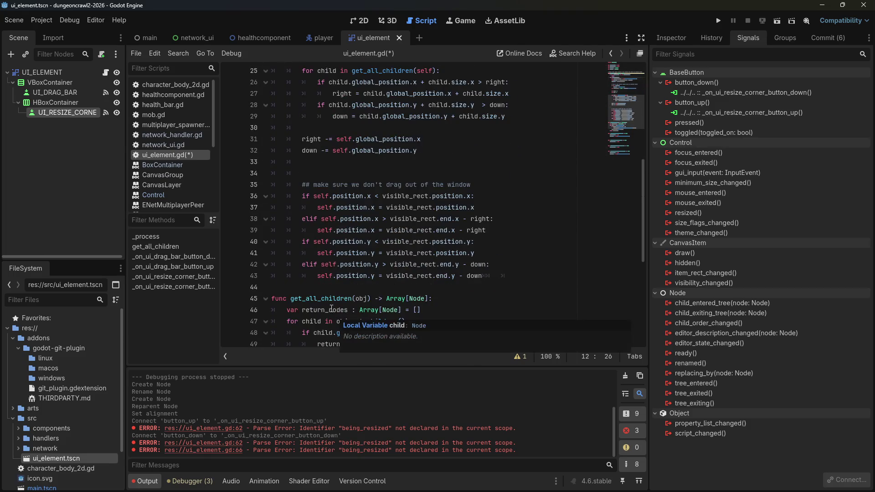
pyautogui.scroll(6, 338, 282)
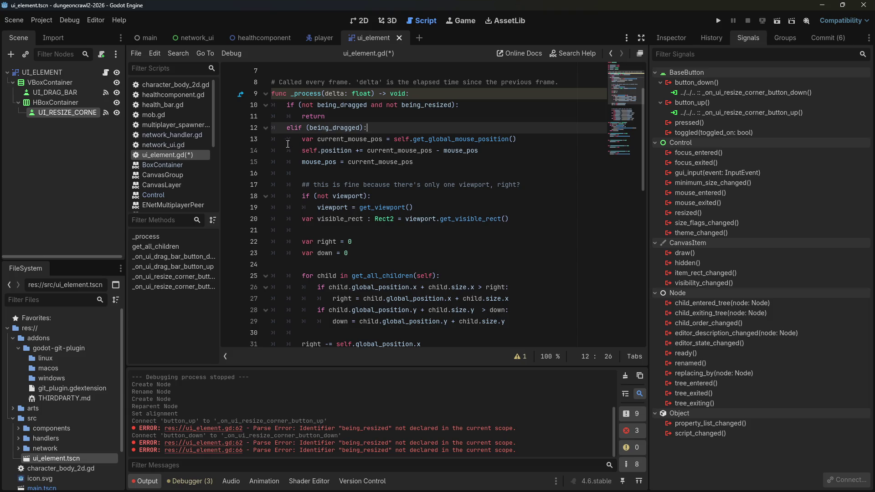
pyautogui.scroll(-7, 391, 182)
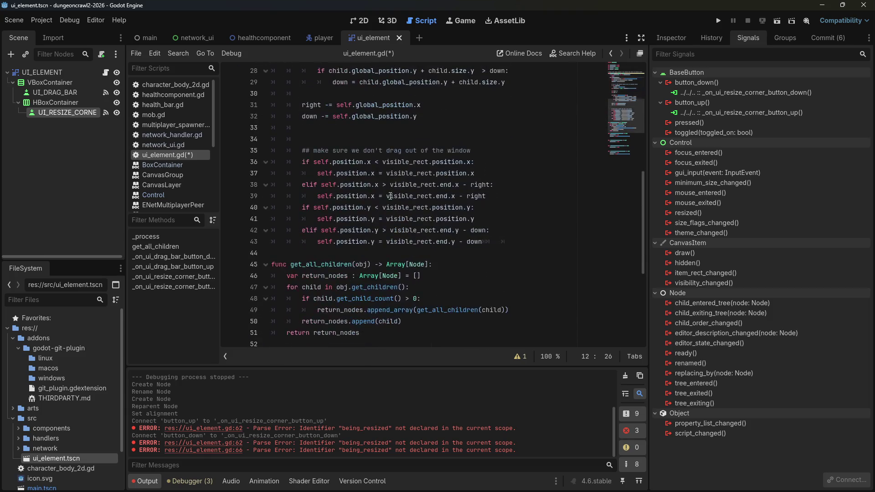
pyautogui.scroll(6, 391, 196)
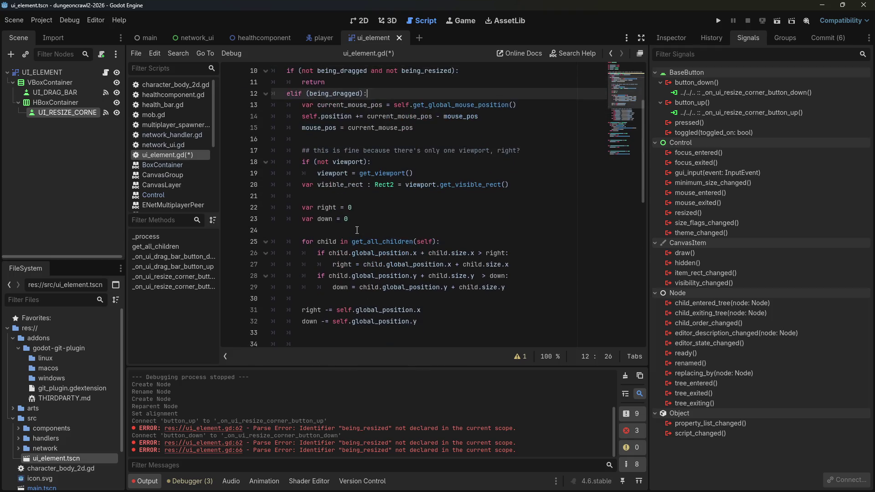
pyautogui.scroll(2, 356, 226)
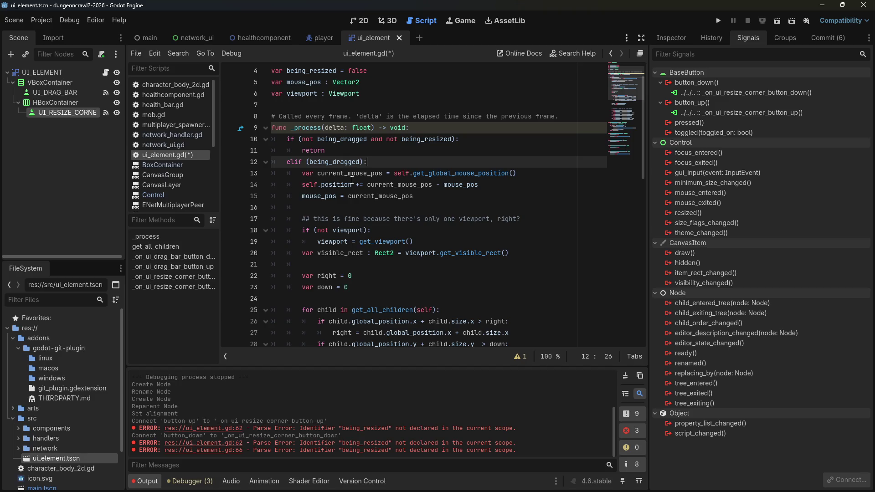
pyautogui.moveTo(378, 158); pyautogui.dragTo(278, 163)
pyautogui.hotkey('ctrl', 'c')
pyautogui.scroll(-8, 296, 170)
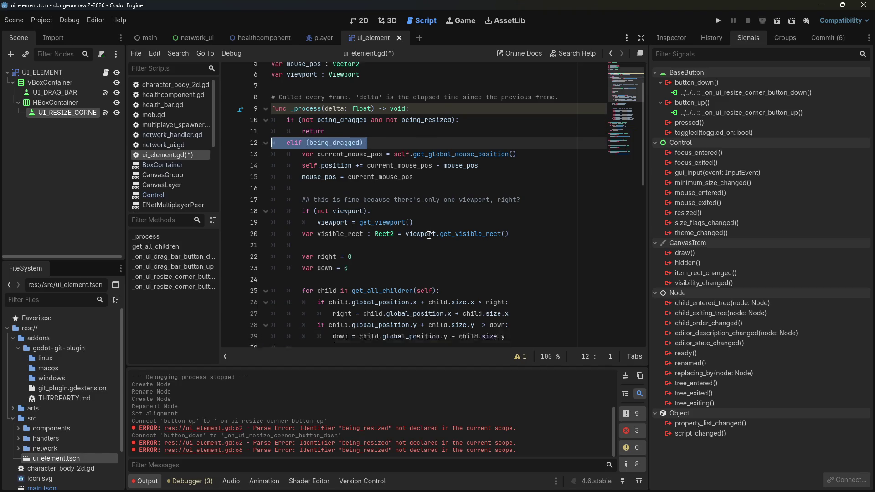
# Step: Add an outdented elif (being_resized) branch below line 43
pyautogui.click(498, 242)
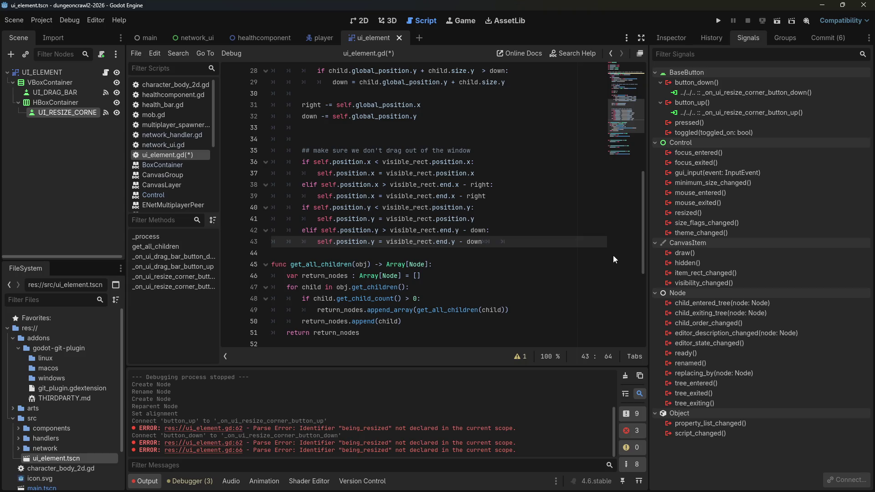
pyautogui.press('Return')
pyautogui.press('Return')
pyautogui.hotkey('ctrl', 'v')
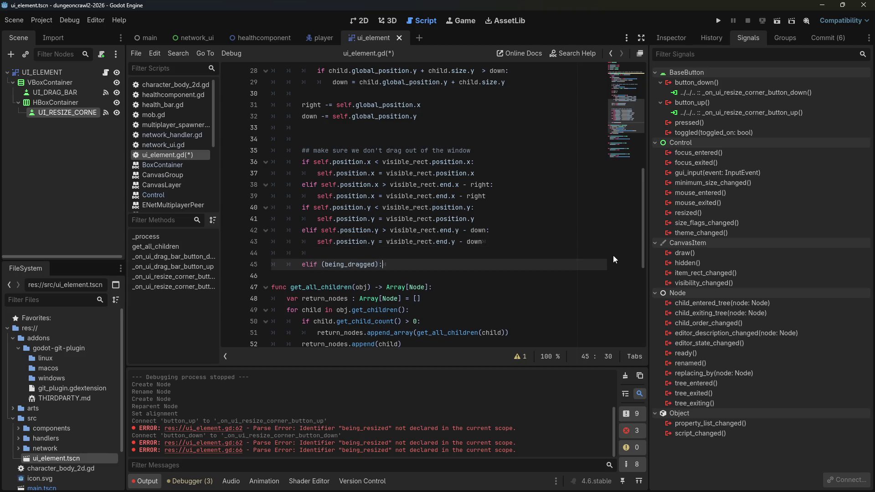
pyautogui.hotkey('shift', 'Tab')
pyautogui.press('Left')
pyautogui.press('Left')
pyautogui.press('Left')
pyautogui.press('BackSpace')
pyautogui.press('BackSpace')
pyautogui.press('BackSpace')
pyautogui.write('resize')
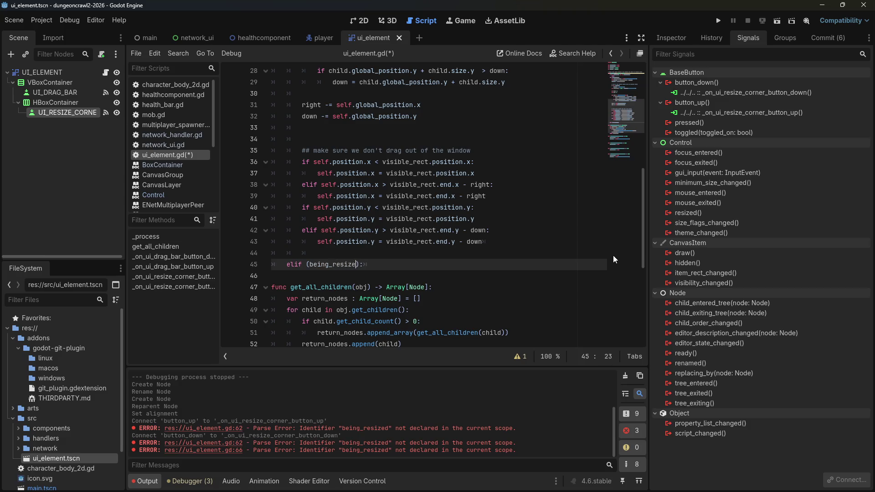
# Step: Copy the three drag-movement lines 13–15 into the indented resize branch body
pyautogui.click(484, 207)
pyautogui.click(491, 231)
pyautogui.click(472, 254)
pyautogui.press('Down')
pyautogui.press('Down')
pyautogui.press('Return')
pyautogui.press('Up')
pyautogui.press('Tab')
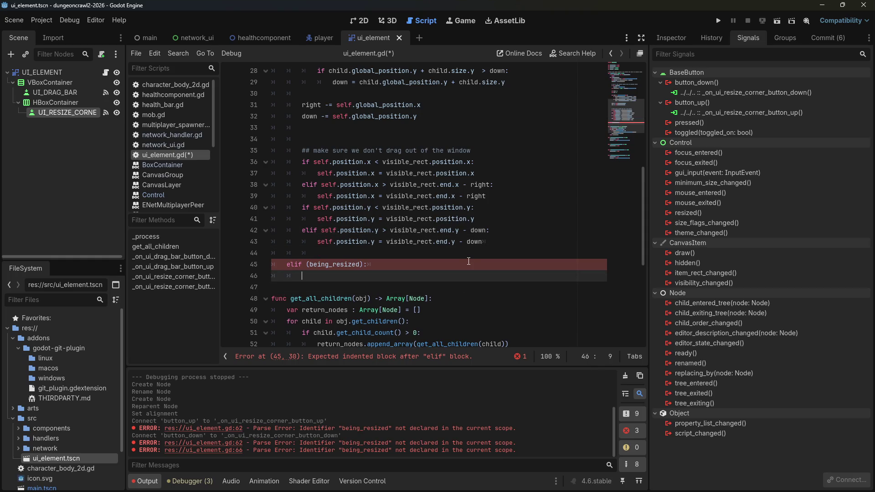
pyautogui.scroll(9, 463, 255)
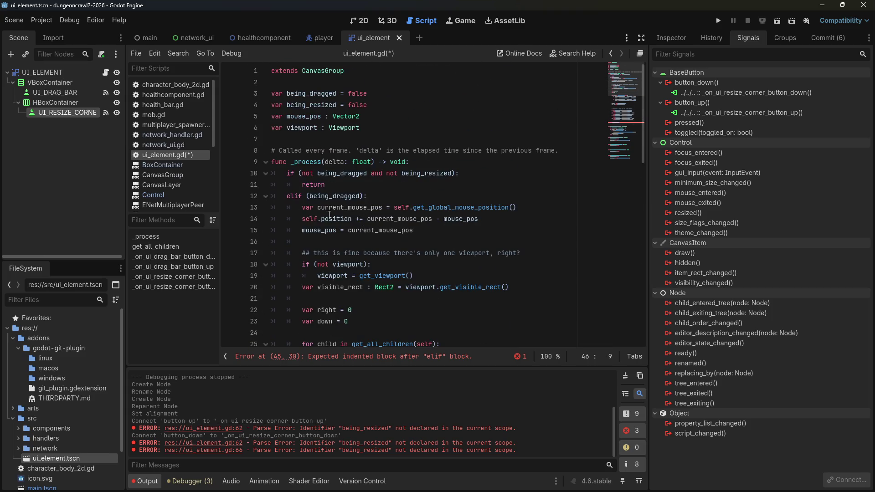
pyautogui.moveTo(302, 208)
pyautogui.mouseDown()
pyautogui.moveTo(456, 211)
pyautogui.moveTo(474, 220)
pyautogui.moveTo(472, 232)
pyautogui.mouseUp()
pyautogui.hotkey('ctrl', 'c')
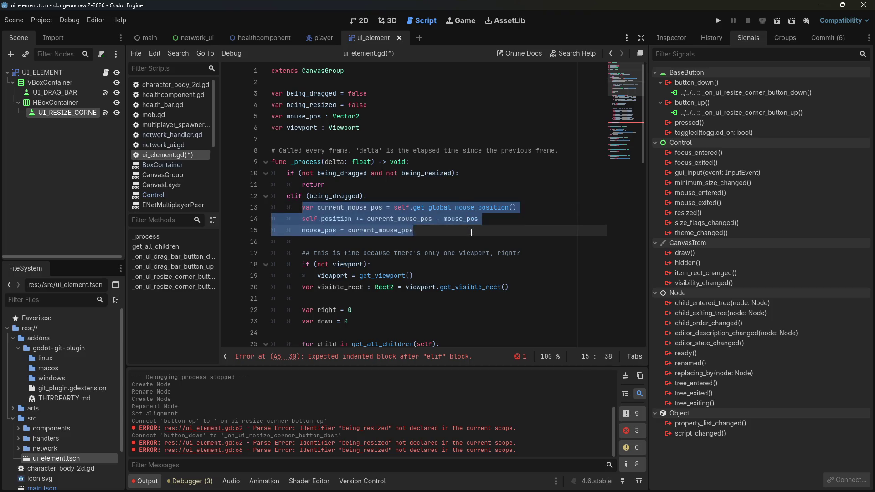
pyautogui.scroll(-8, 478, 243)
pyautogui.click(387, 313)
pyautogui.hotkey('ctrl', 'v')
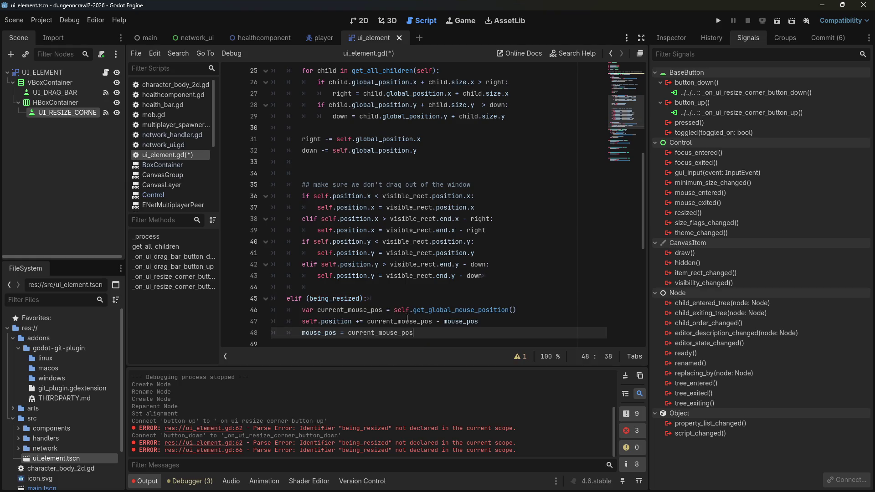
# Step: Change position to size on line 47, save, and run the project
pyautogui.click(422, 321)
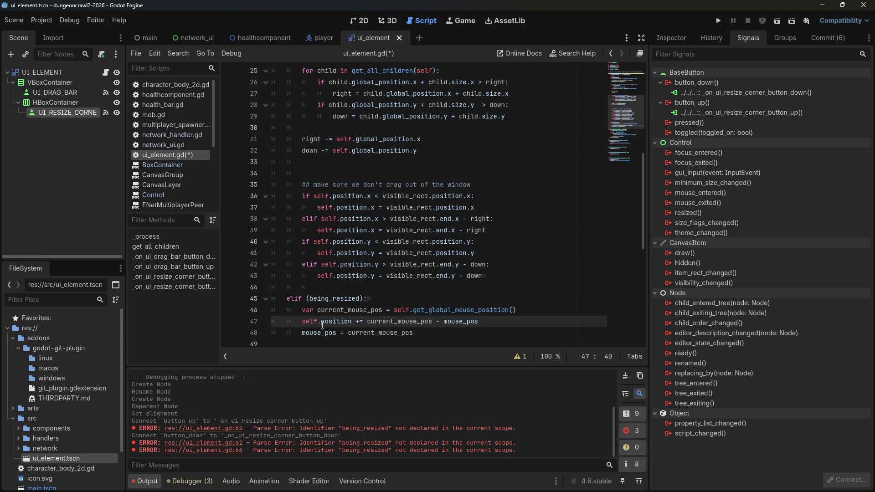
pyautogui.moveTo(354, 324); pyautogui.dragTo(321, 323)
pyautogui.write('size')
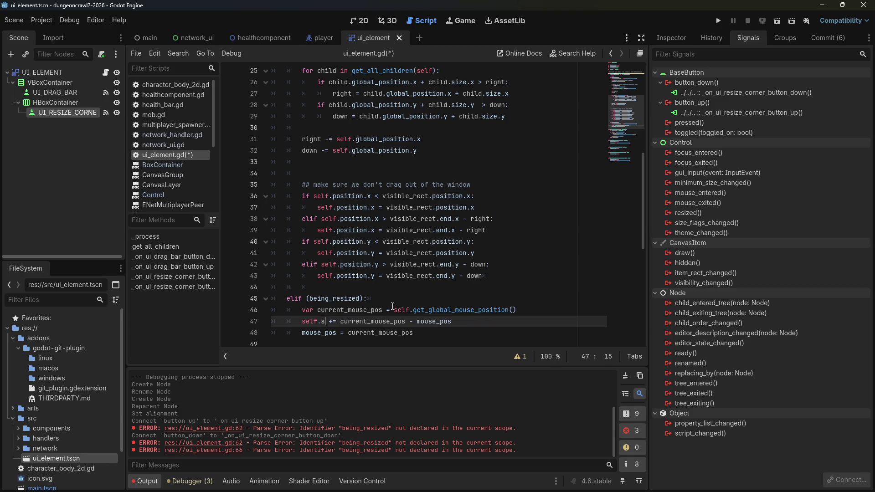
pyautogui.hotkey('ctrl', 's')
pyautogui.click(459, 184)
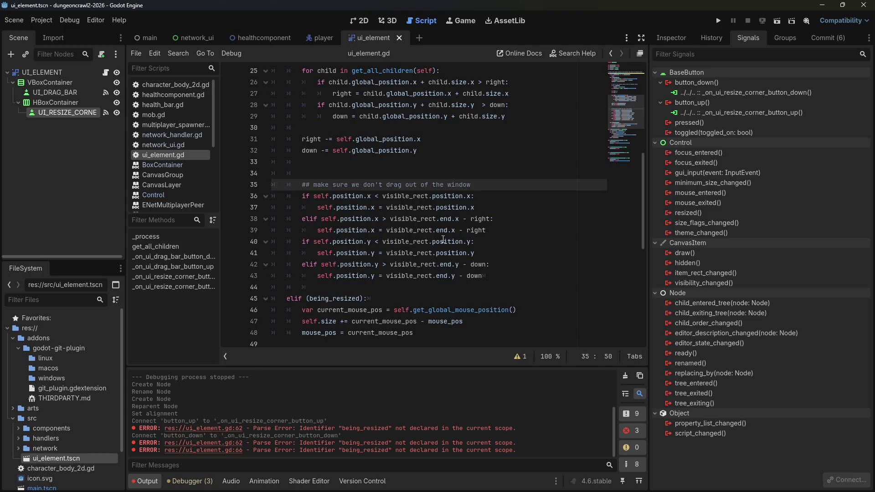
pyautogui.click(718, 21)
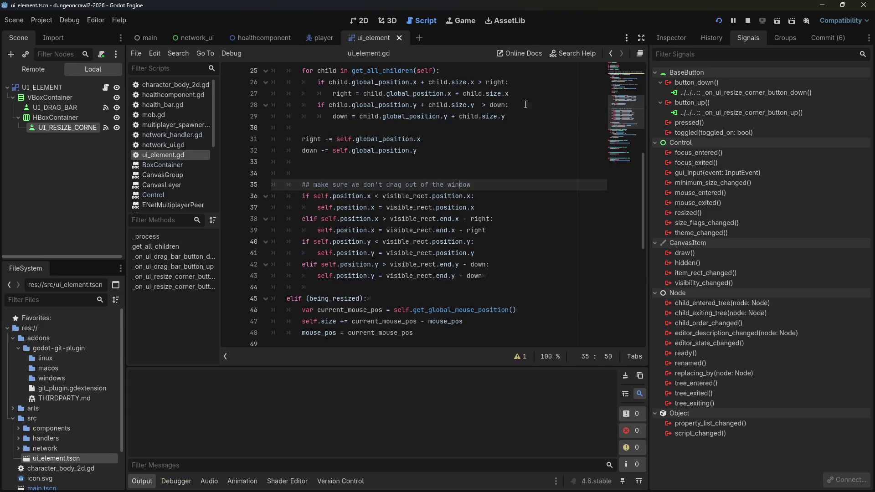
# Step: Stop the test run and nest NetworkUI under the VBoxContainer in the main scene
pyautogui.moveTo(197, 113); pyautogui.dragTo(288, 169)
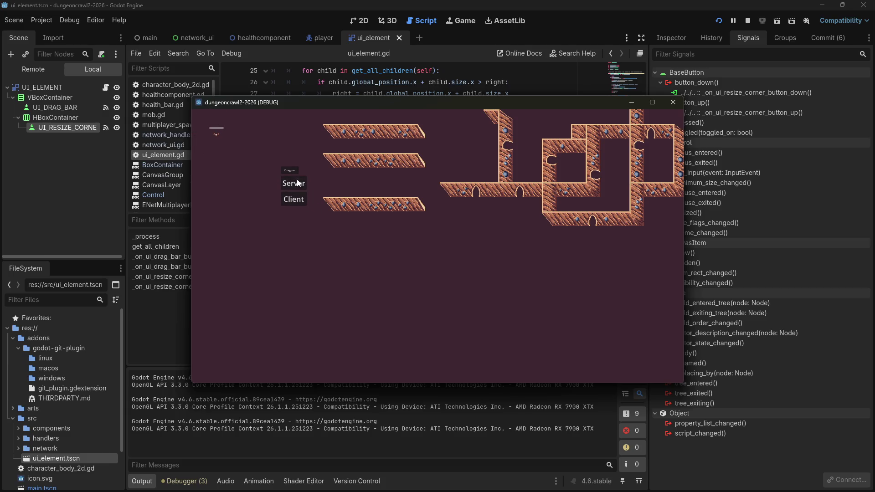
pyautogui.click(676, 100)
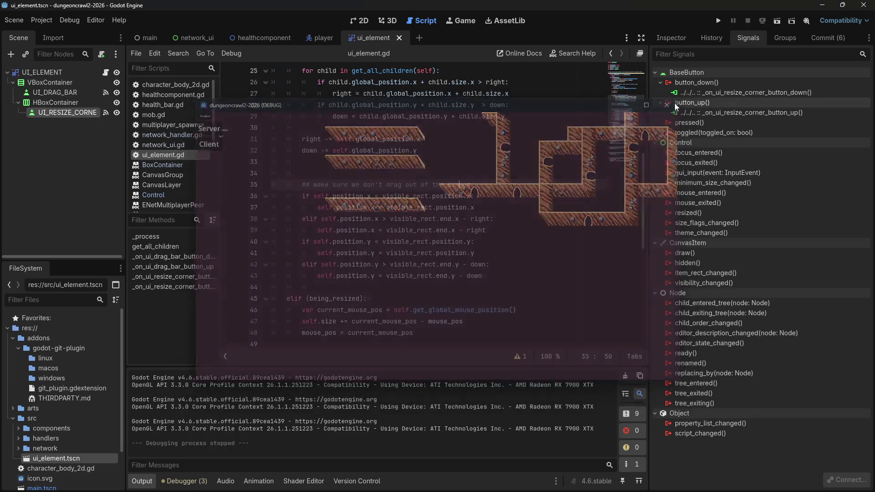
pyautogui.click(363, 21)
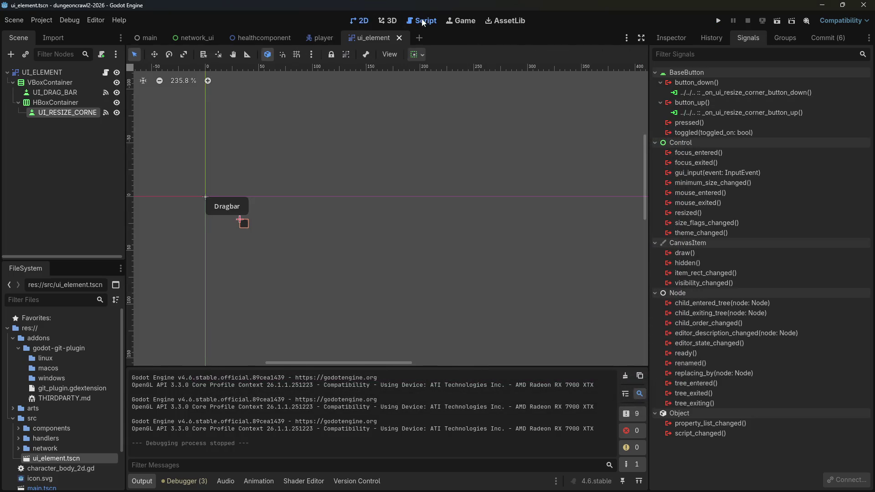
pyautogui.click(422, 21)
pyautogui.click(147, 40)
pyautogui.moveTo(64, 164)
pyautogui.mouseDown()
pyautogui.moveTo(65, 184)
pyautogui.moveTo(64, 165)
pyautogui.mouseUp()
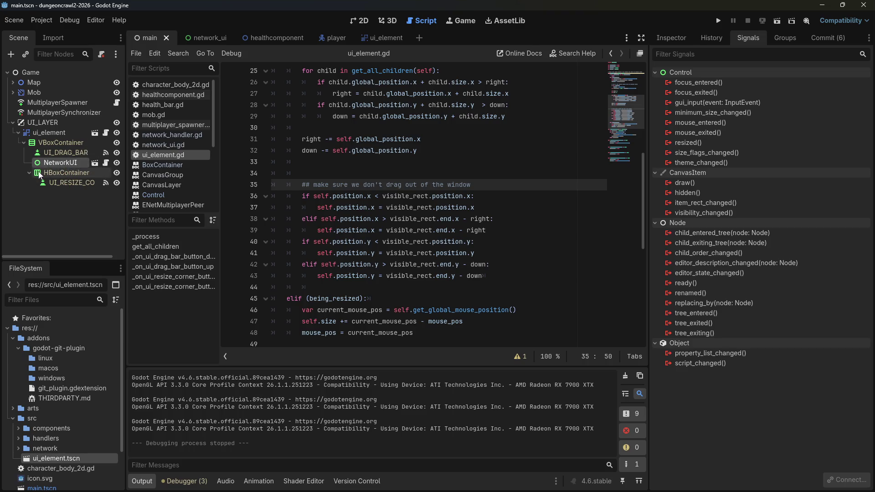
# Step: Run the game again and try resizing the panel, triggering the size error
pyautogui.click(62, 144)
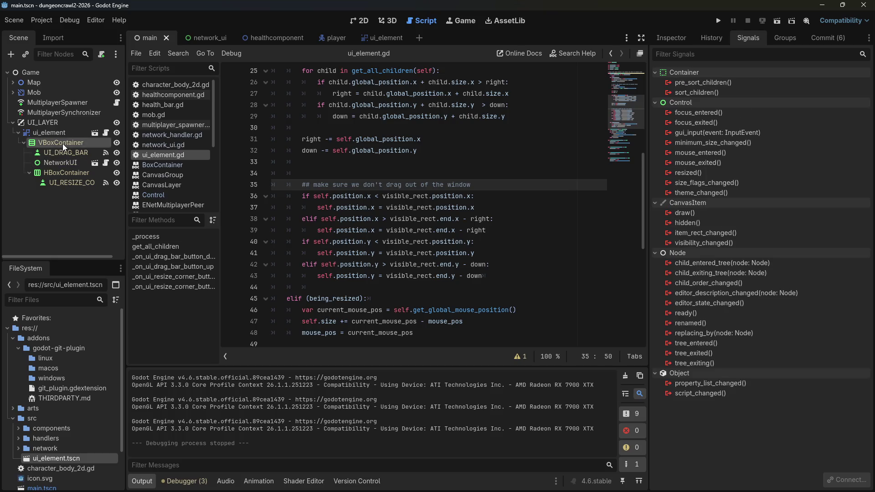
pyautogui.click(719, 21)
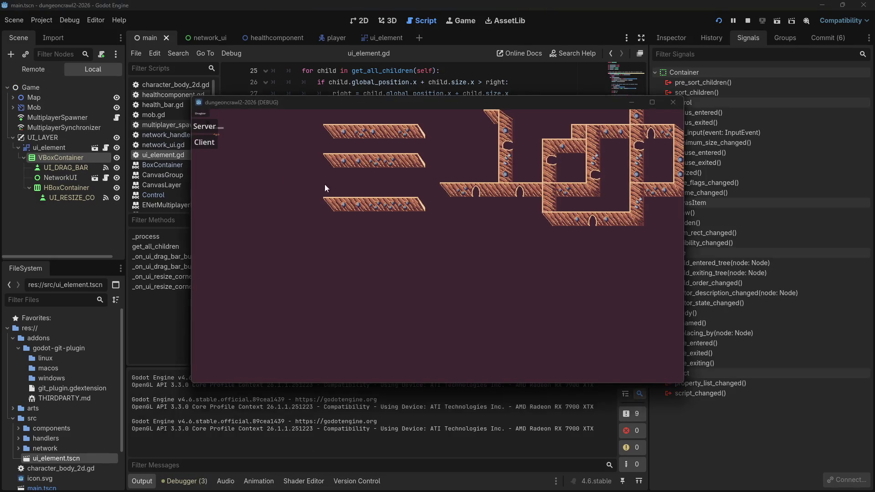
pyautogui.click(209, 122)
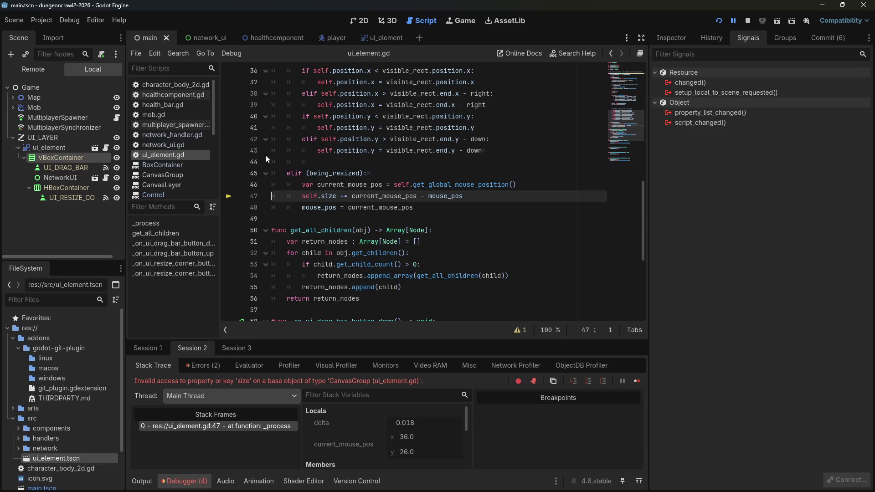
# Step: Inspect the failing self.size line 47 and its surrounding code
pyautogui.click(314, 184)
pyautogui.click(315, 195)
pyautogui.scroll(3, 315, 195)
pyautogui.scroll(-2, 324, 215)
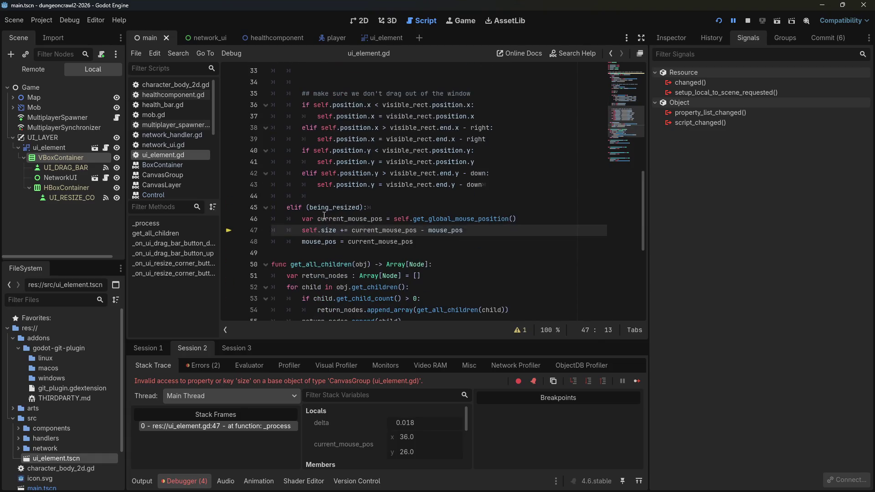
pyautogui.scroll(4, 324, 217)
pyautogui.scroll(-3, 324, 219)
pyautogui.scroll(6, 342, 201)
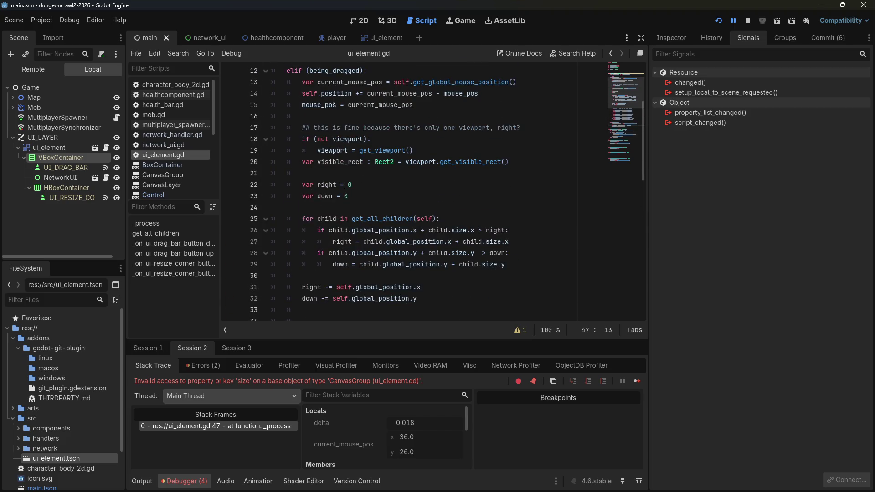
pyautogui.scroll(4, 333, 96)
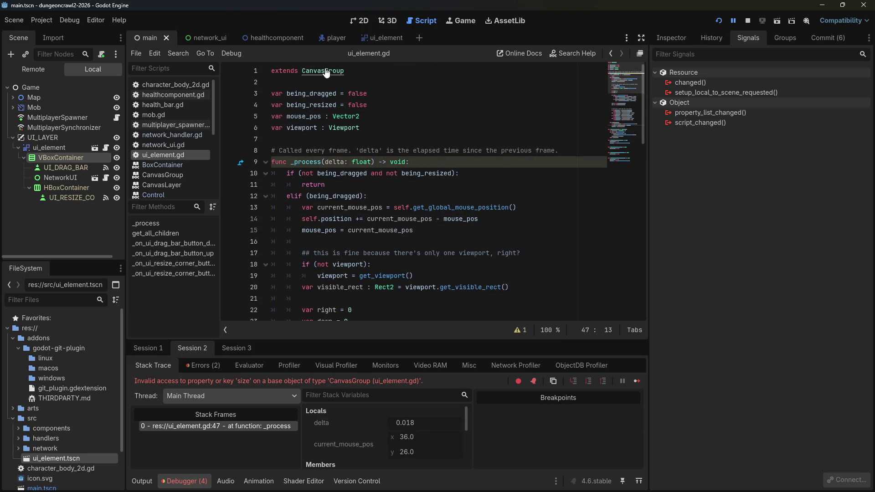
# Step: Follow the CanvasGroup reference to its Node2D parent class page
pyautogui.keyDown('ctrl'); pyautogui.click(326, 73); pyautogui.keyUp('ctrl')
pyautogui.scroll(-8, 356, 182)
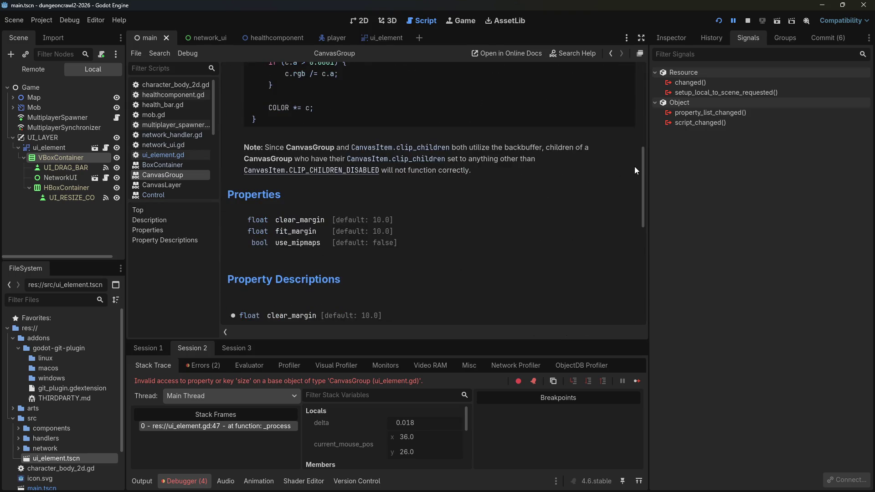
pyautogui.moveTo(641, 163); pyautogui.dragTo(625, 69)
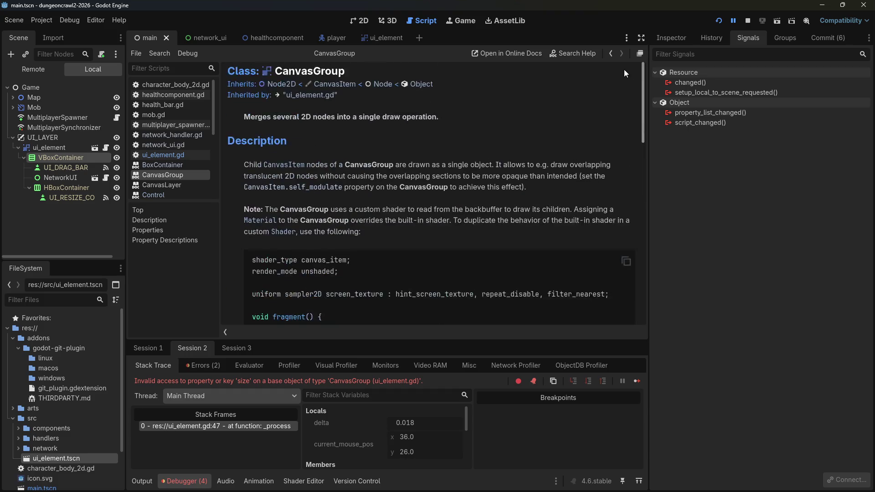
pyautogui.click(288, 87)
pyautogui.scroll(-3, 587, 151)
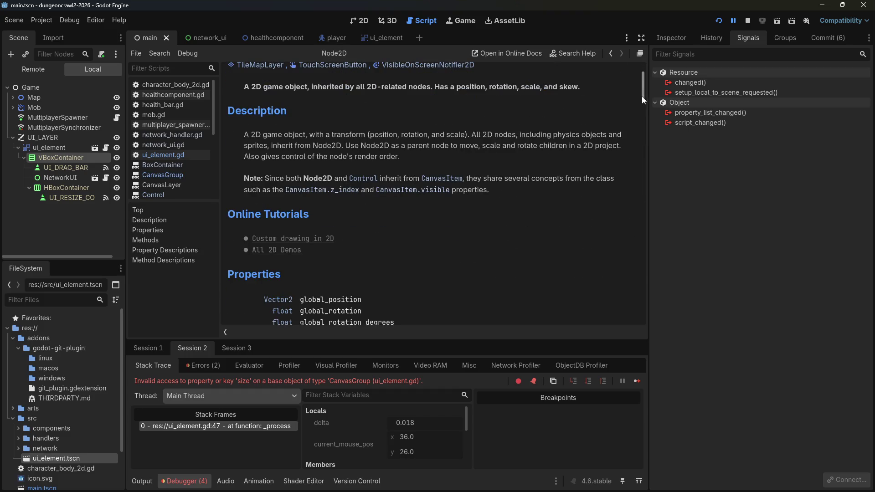
pyautogui.moveTo(641, 96); pyautogui.dragTo(647, 113)
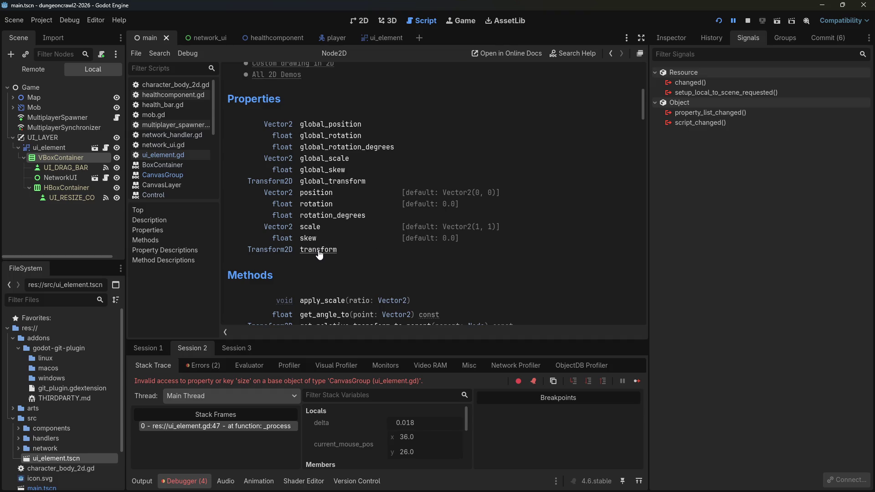
# Step: Compare the scale and global_scale property descriptions, then stop the game
pyautogui.click(322, 168)
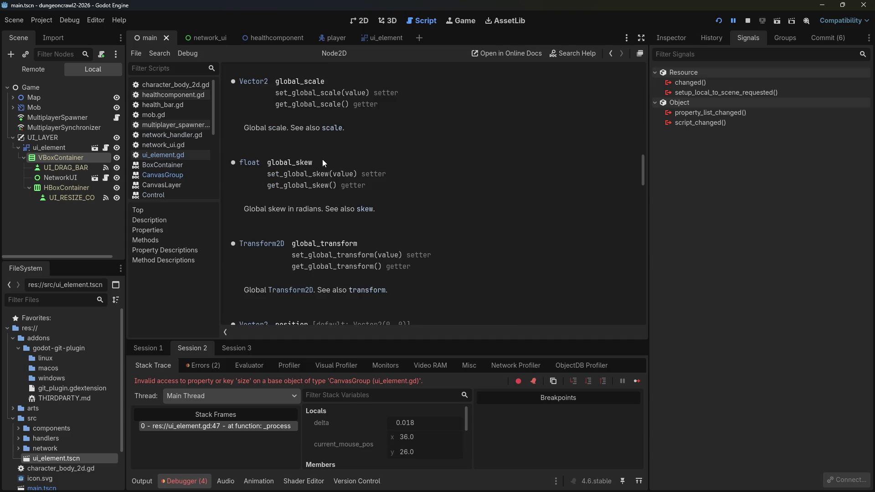
pyautogui.click(331, 130)
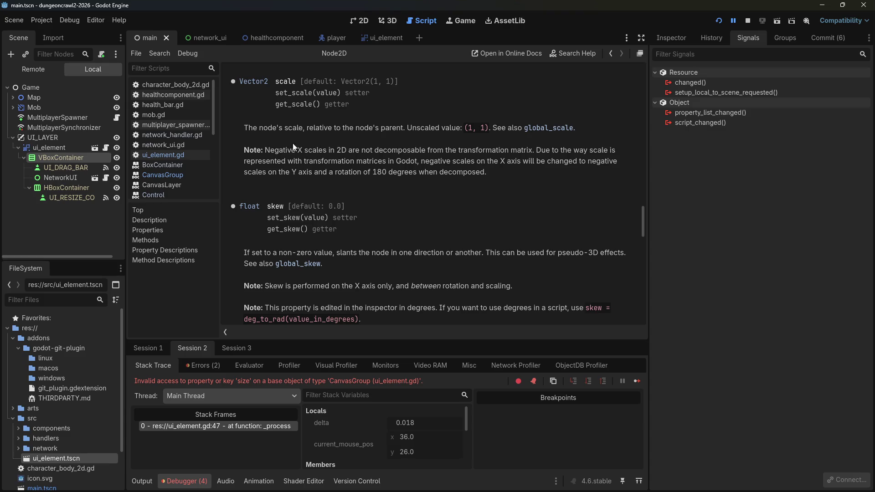
pyautogui.click(544, 128)
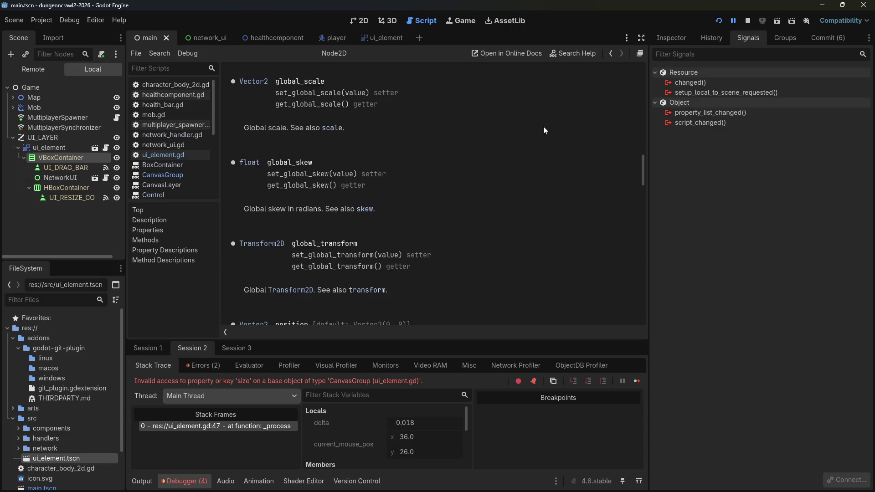
pyautogui.click(333, 128)
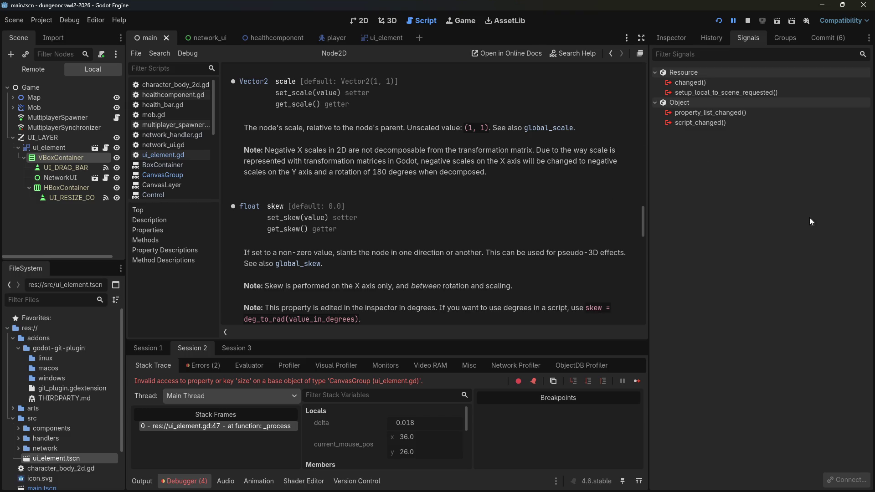
pyautogui.click(749, 21)
# Step: Google 'godot what is global scale' and read the AI overview
pyautogui.hotkey('alt', 'Tab')
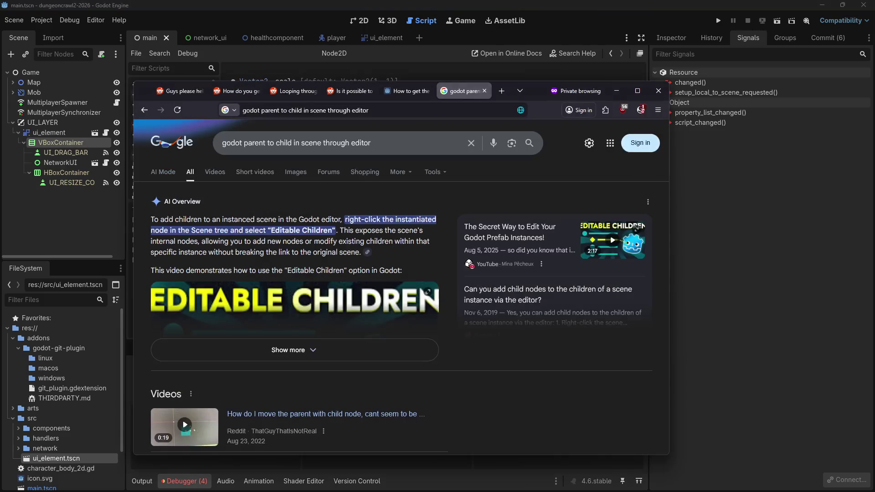
pyautogui.click(297, 142)
pyautogui.write('go')
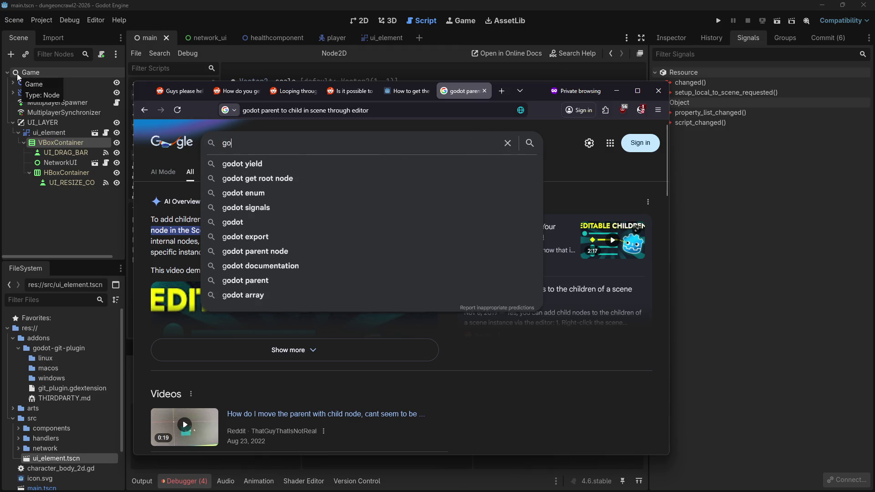
pyautogui.write('dot what is global scale')
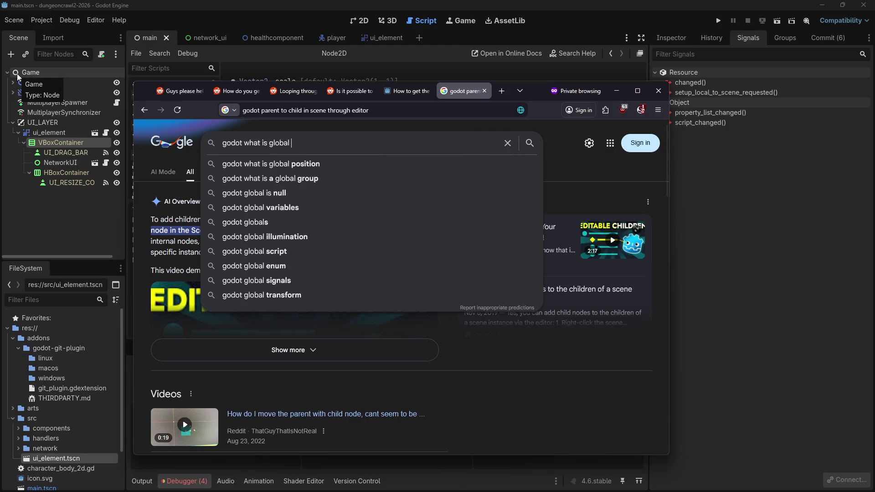
pyautogui.press('Return')
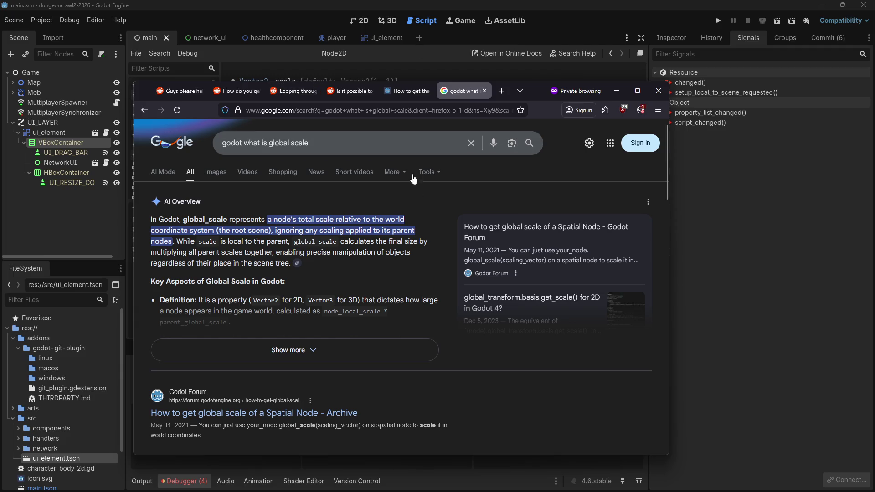
pyautogui.scroll(-2, 401, 287)
# Step: Read the Transform2D class reference, then reopen ui_element.gd from the ui_element scene
pyautogui.click(616, 90)
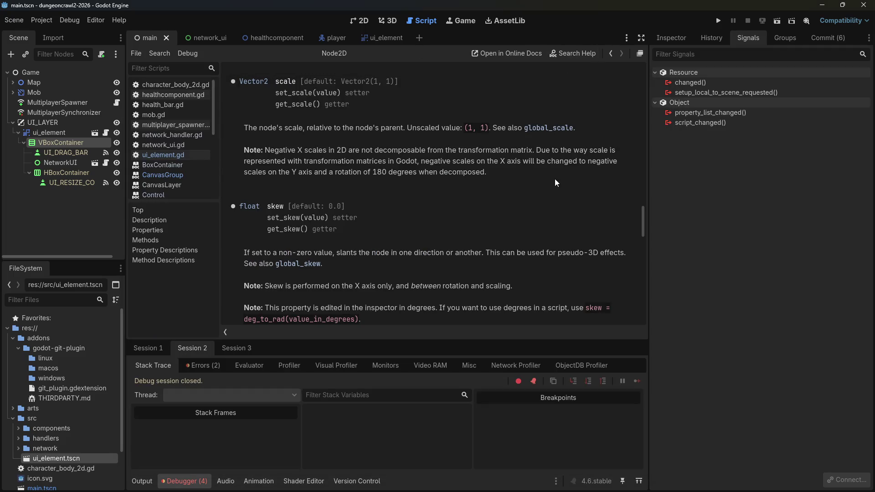
pyautogui.scroll(3, 547, 192)
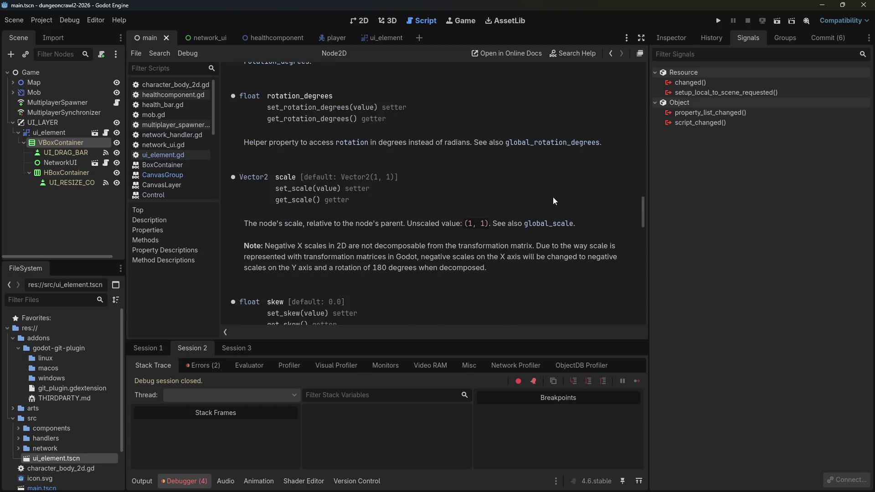
pyautogui.scroll(4, 554, 198)
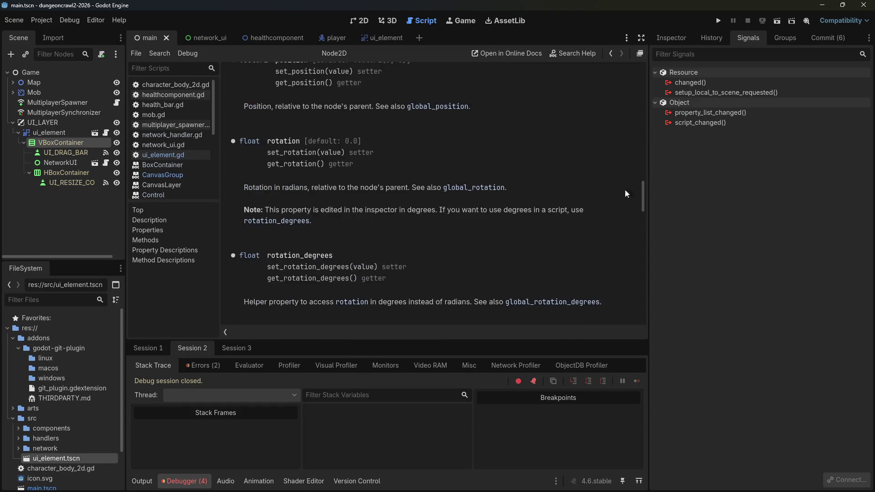
pyautogui.moveTo(644, 195)
pyautogui.mouseDown()
pyautogui.moveTo(641, 90)
pyautogui.moveTo(643, 100)
pyautogui.mouseUp()
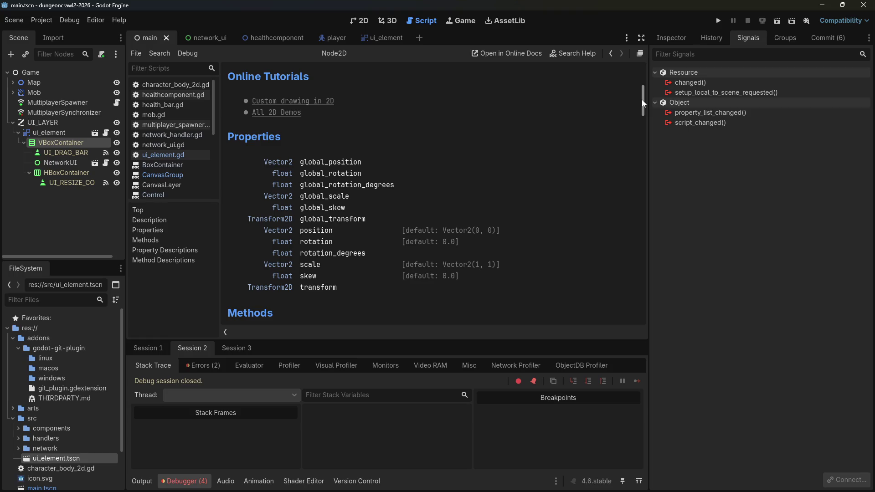
pyautogui.click(287, 287)
pyautogui.scroll(-5, 310, 256)
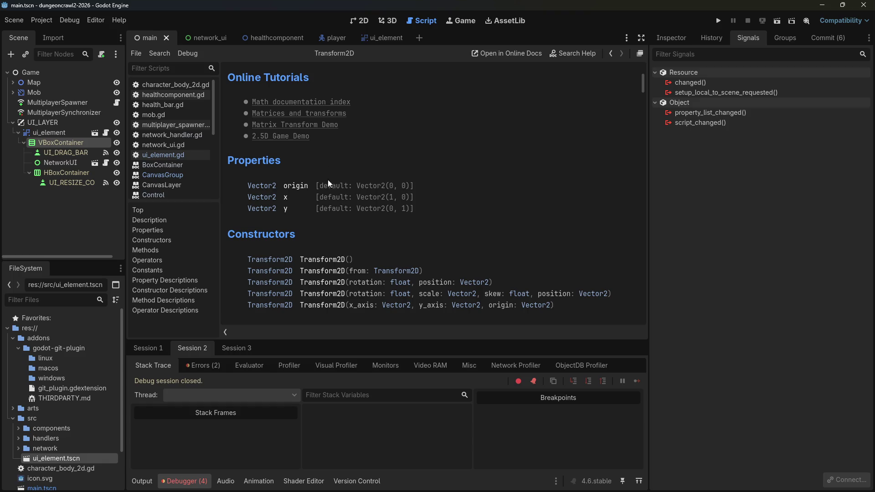
pyautogui.click(382, 39)
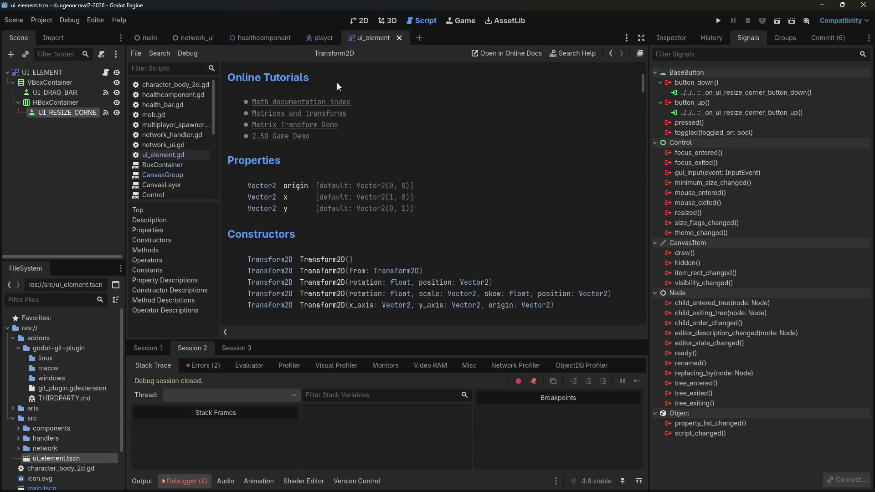
pyautogui.click(163, 155)
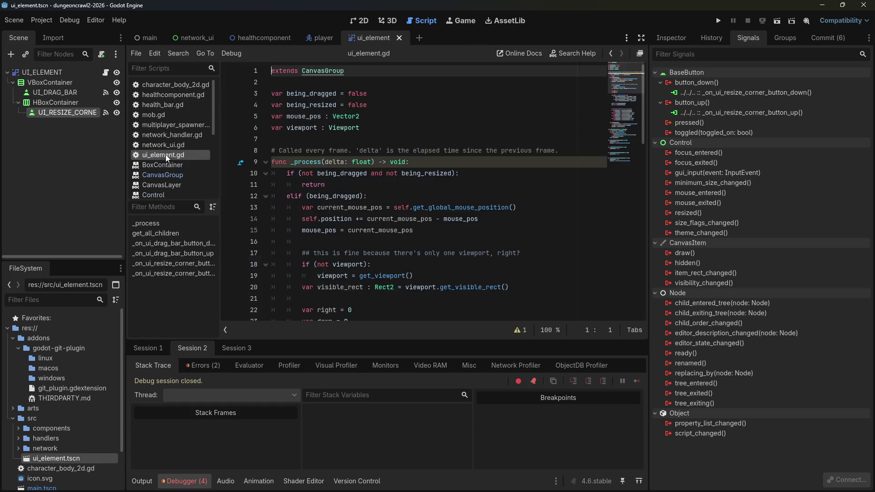
# Step: Replace line 47's 'self.size +=' with self.get_transform(), commenting out the leftover offset expression
pyautogui.scroll(-1, 381, 219)
pyautogui.scroll(-5, 381, 220)
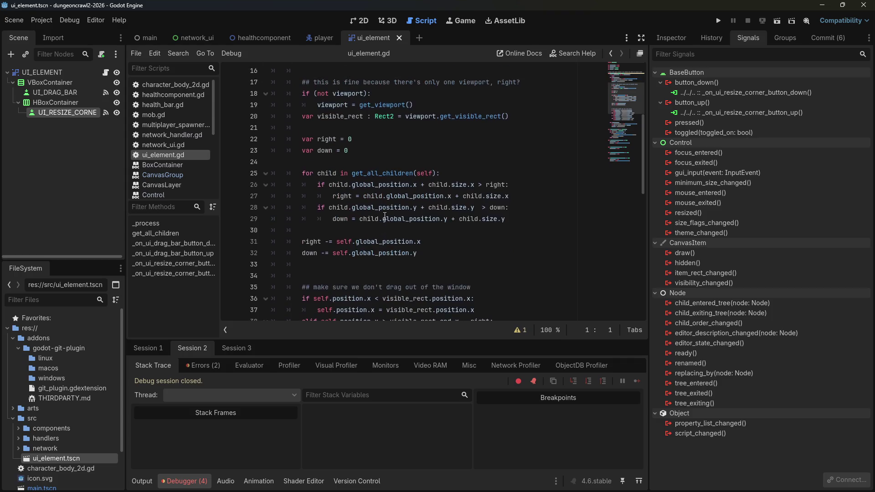
pyautogui.scroll(-6, 384, 220)
pyautogui.moveTo(303, 185); pyautogui.dragTo(337, 185)
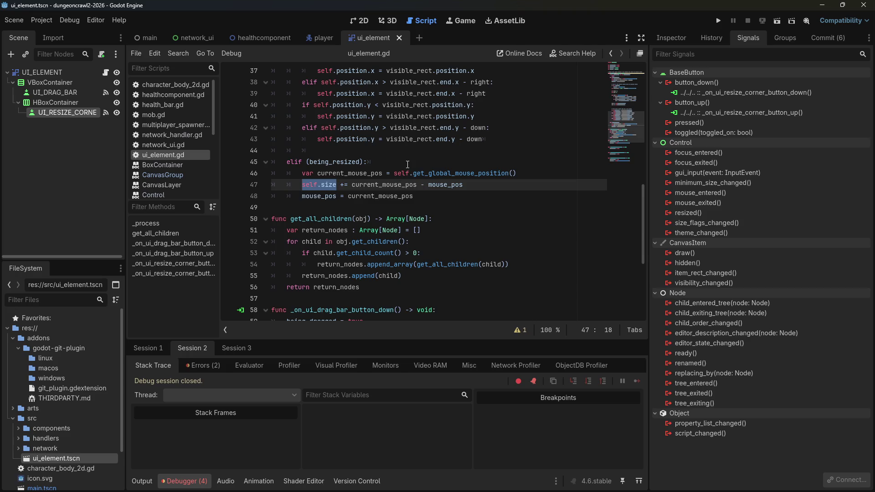
pyautogui.press('Return')
pyautogui.press('Return')
pyautogui.press('Delete')
pyautogui.press('Delete')
pyautogui.press('Delete')
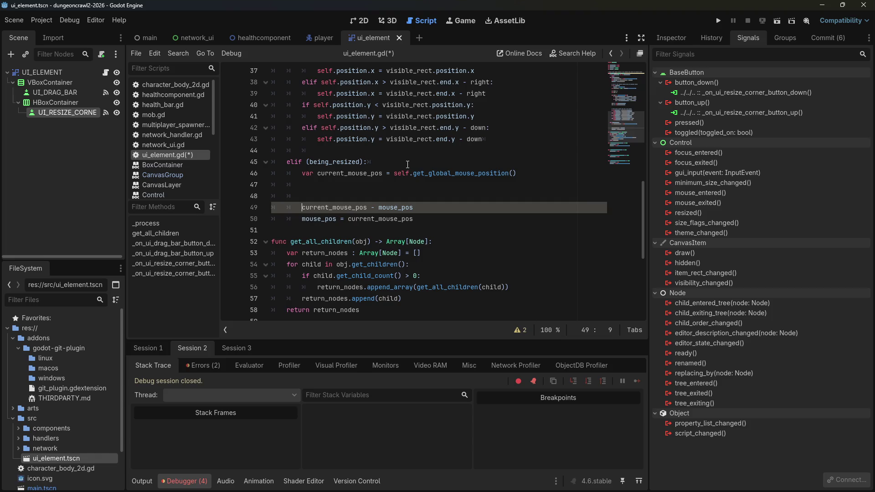
pyautogui.hotkey('ctrl', 'k')
pyautogui.press('Up')
pyautogui.press('Up')
pyautogui.write('self.')
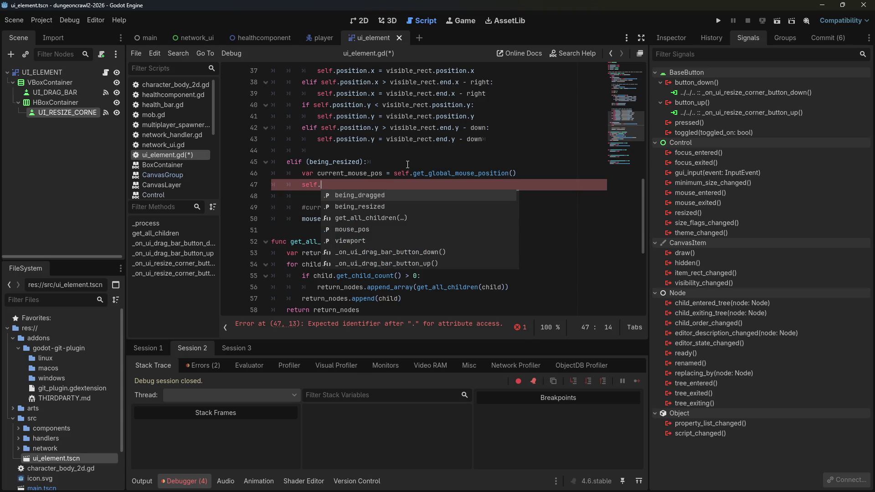
pyautogui.write('get_transform')
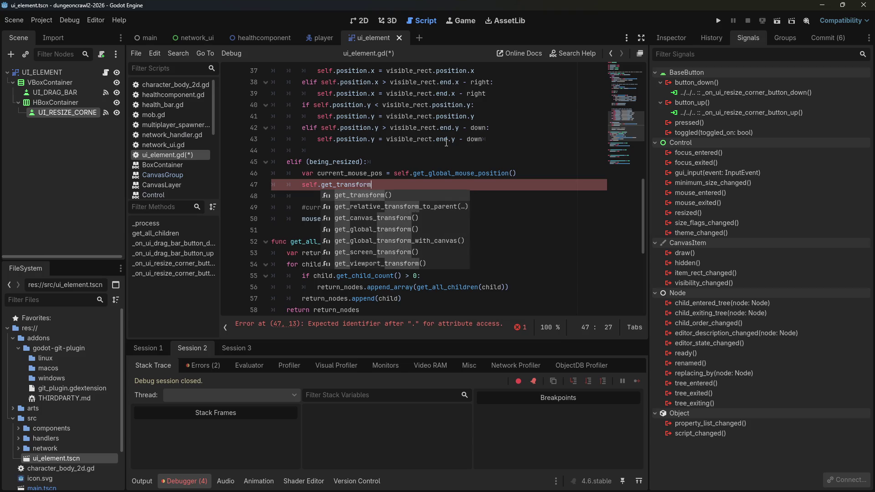
pyautogui.press('Return')
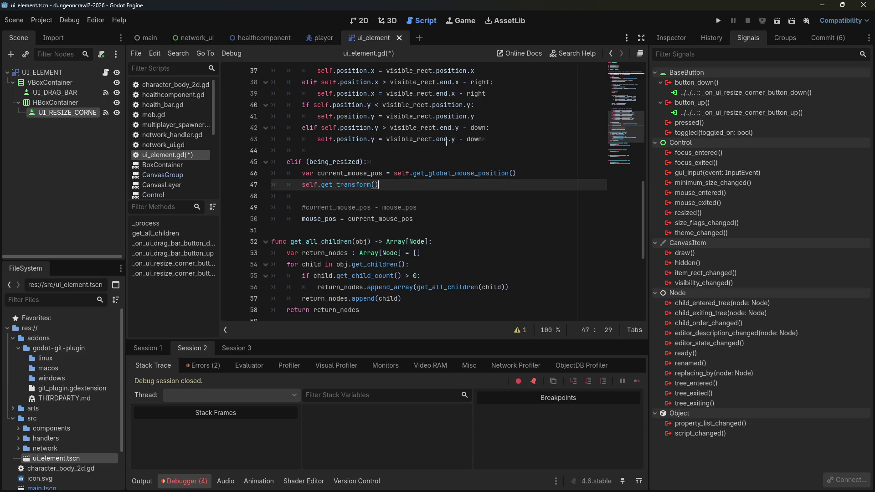
pyautogui.keyDown('ctrl'); pyautogui.click(360, 185); pyautogui.keyUp('ctrl')
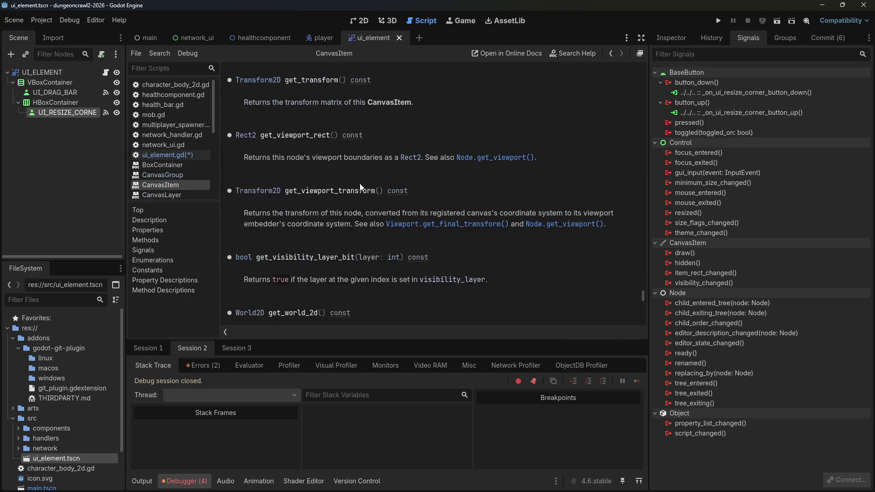
pyautogui.click(262, 80)
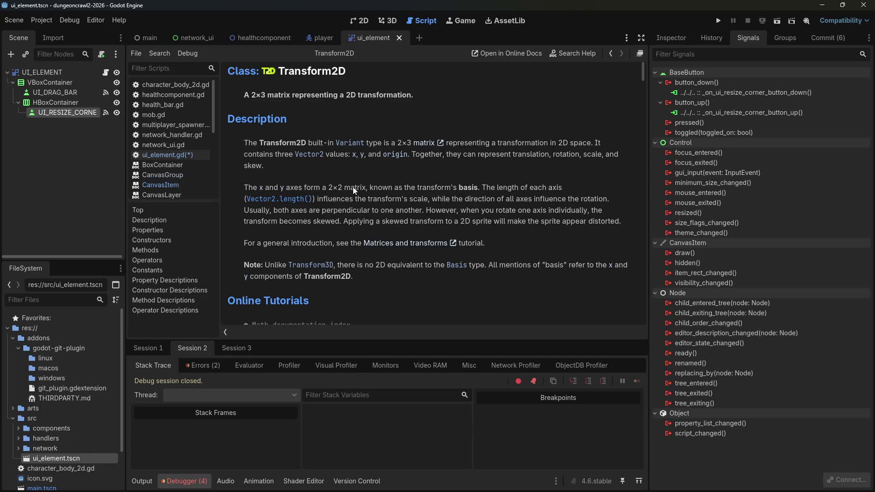
pyautogui.scroll(-5, 349, 272)
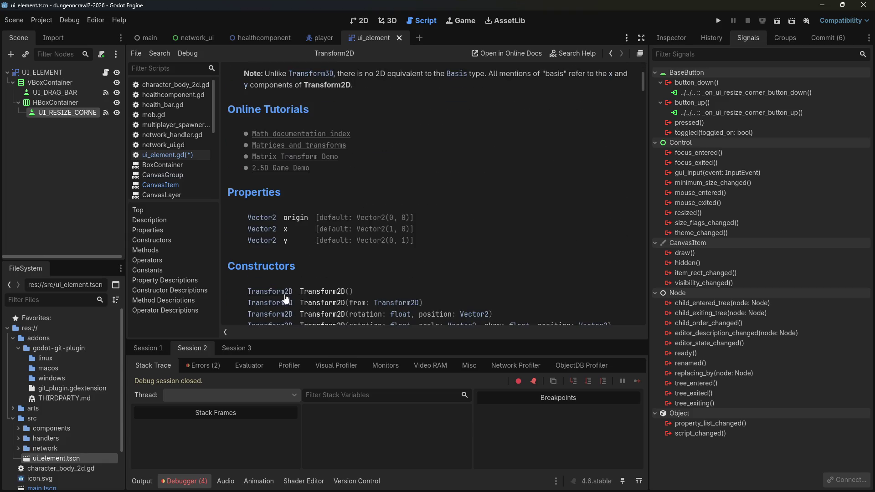
pyautogui.scroll(-1, 283, 244)
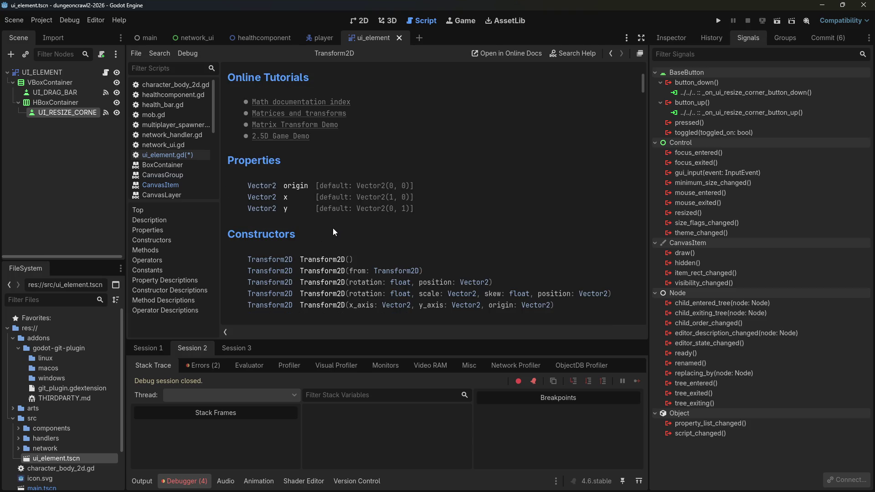
pyautogui.scroll(-5, 331, 231)
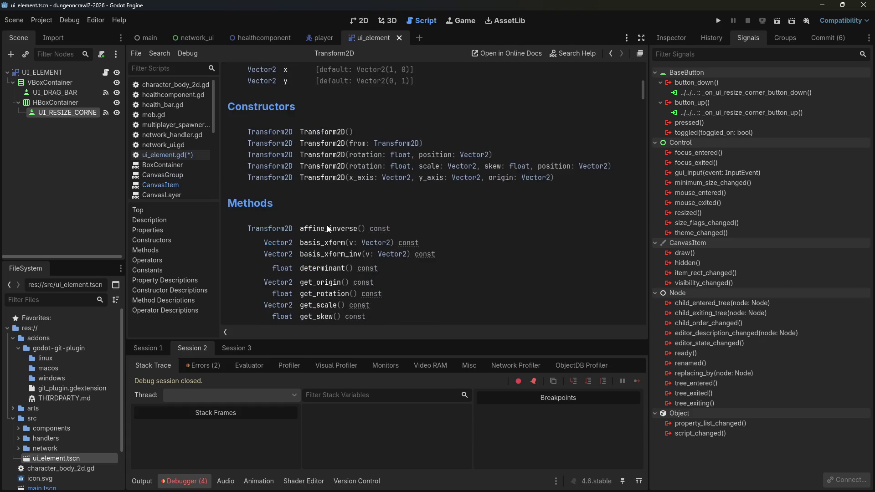
pyautogui.scroll(-3, 329, 237)
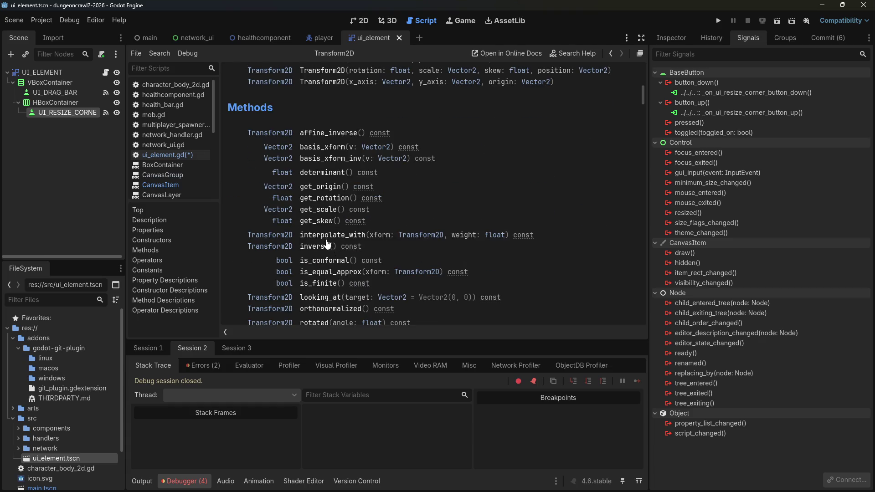
pyautogui.scroll(-1, 325, 245)
pyautogui.scroll(-1, 321, 260)
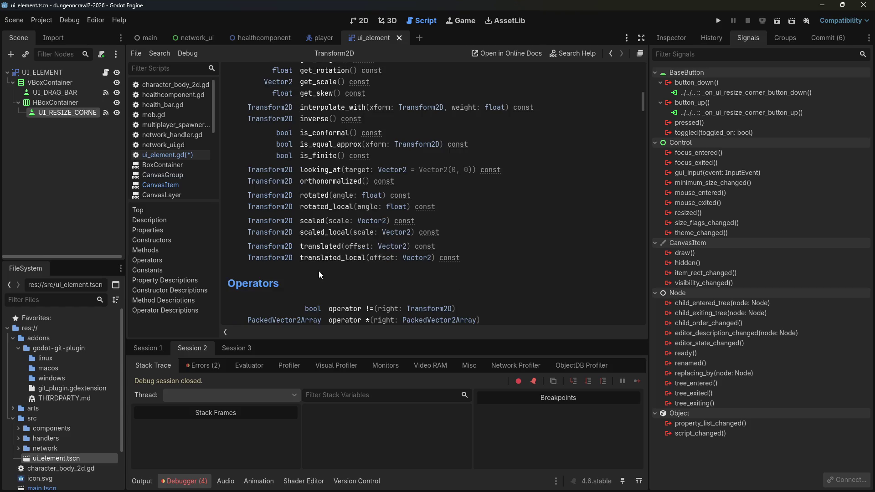
pyautogui.scroll(-1, 319, 275)
pyautogui.scroll(-1, 309, 255)
pyautogui.scroll(1, 305, 229)
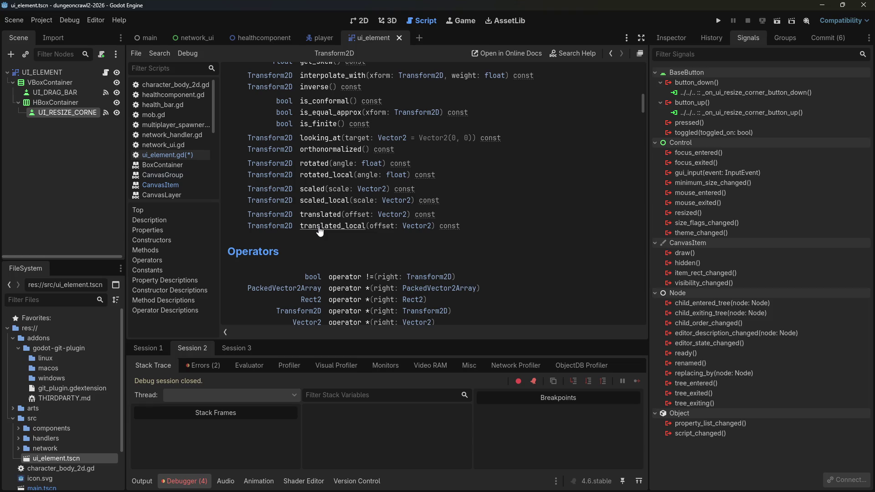
pyautogui.click(319, 228)
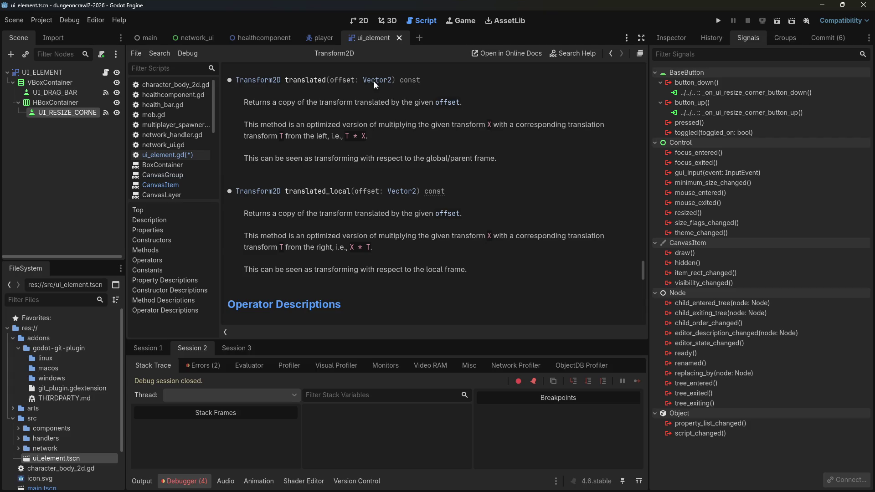
pyautogui.click(150, 156)
pyautogui.click(412, 189)
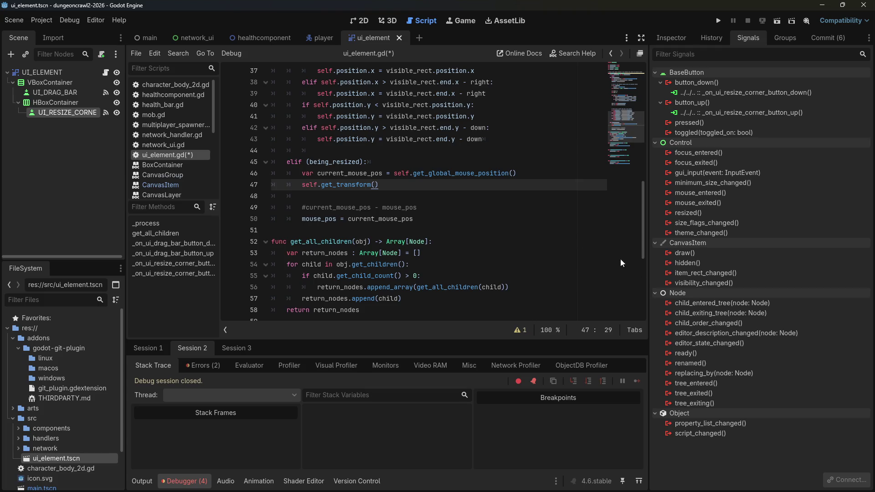
# Step: Search Google for 'godot resize a canvasgroup in code' and scroll the results
pyautogui.hotkey('alt', 'Tab')
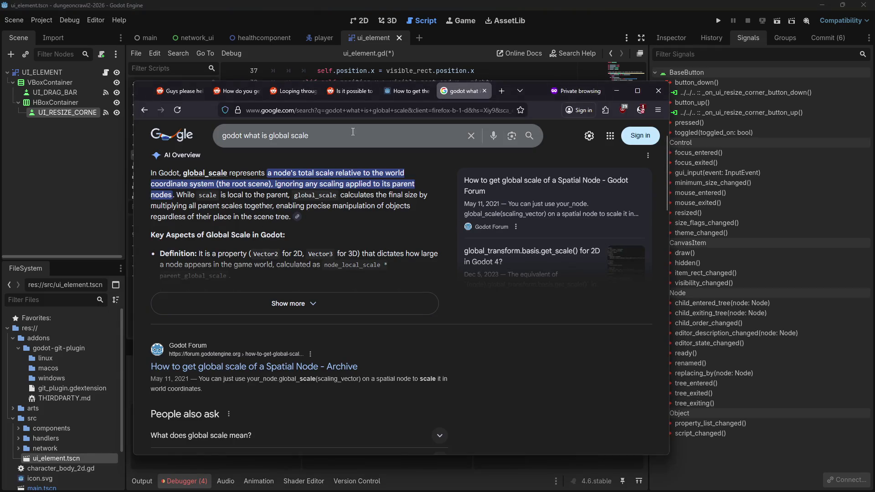
pyautogui.write('/godot resize ')
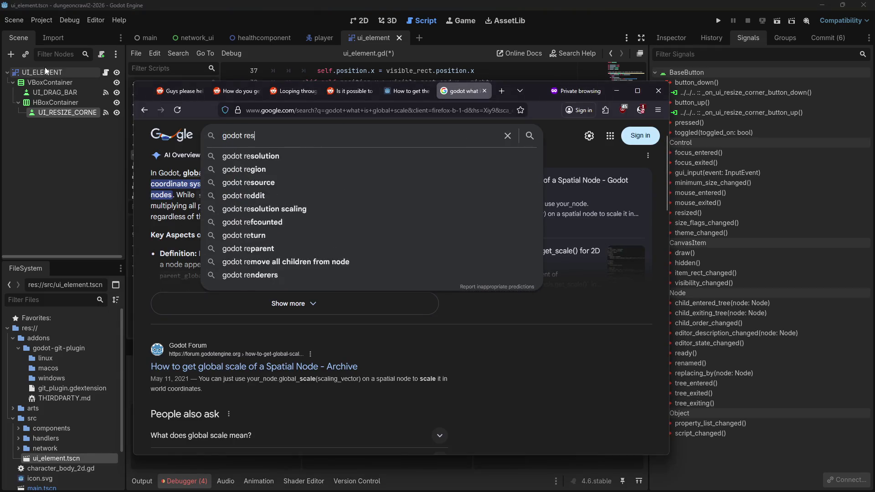
pyautogui.write('a ca')
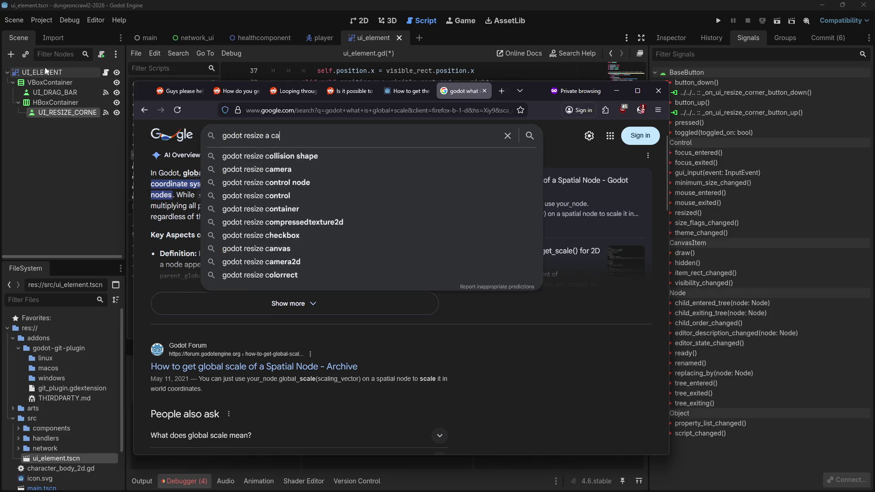
pyautogui.write('nvasgroup in code')
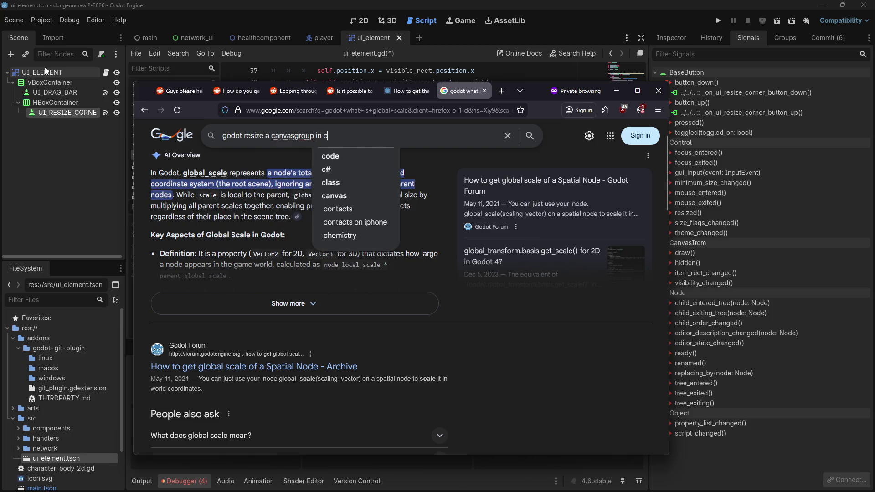
pyautogui.press('Return')
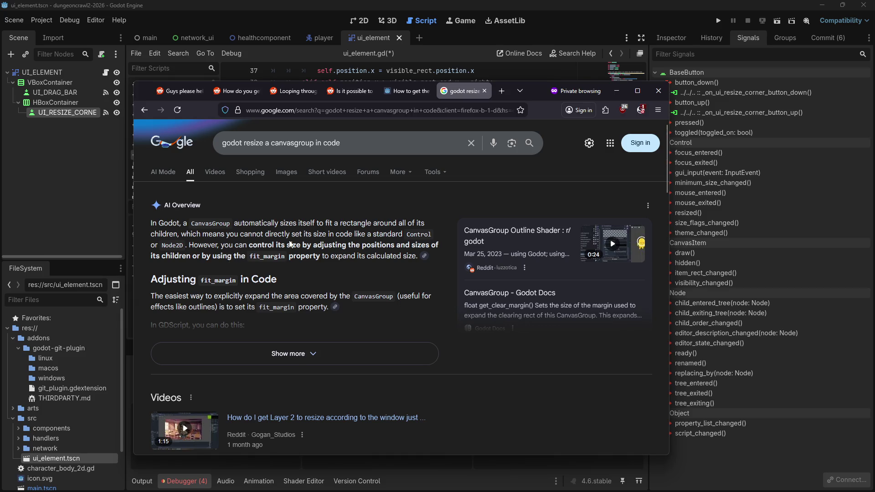
pyautogui.scroll(-7, 292, 246)
pyautogui.scroll(-2, 205, 318)
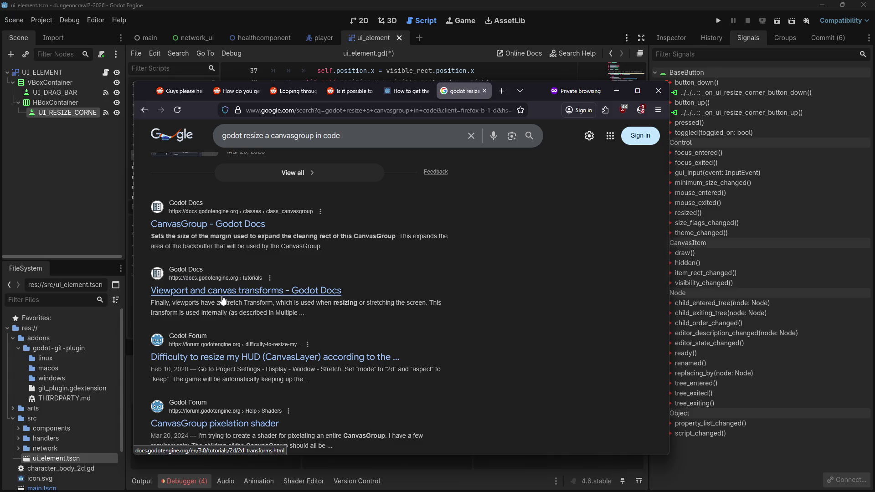
# Step: Check the Viewport and canvas transforms page, review the results again, then return to Godot
pyautogui.click(222, 294)
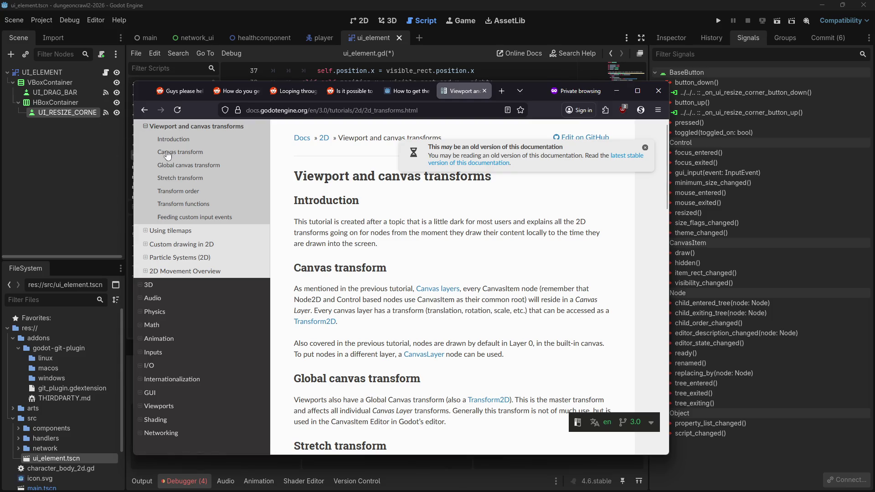
pyautogui.click(144, 110)
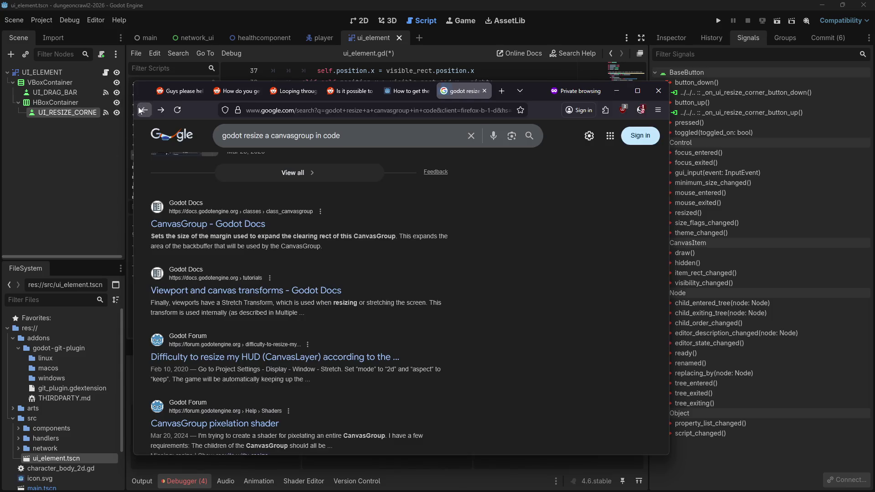
pyautogui.scroll(-2, 333, 299)
pyautogui.scroll(-2, 338, 296)
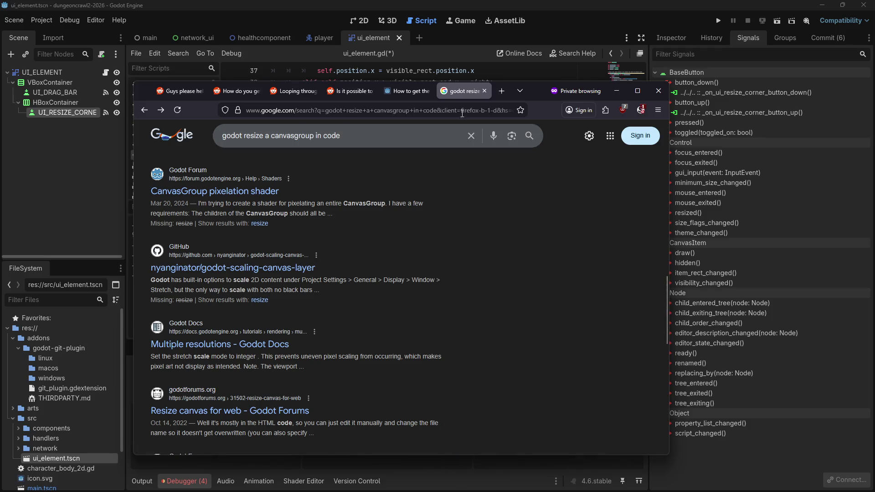
pyautogui.moveTo(532, 88); pyautogui.dragTo(664, 92)
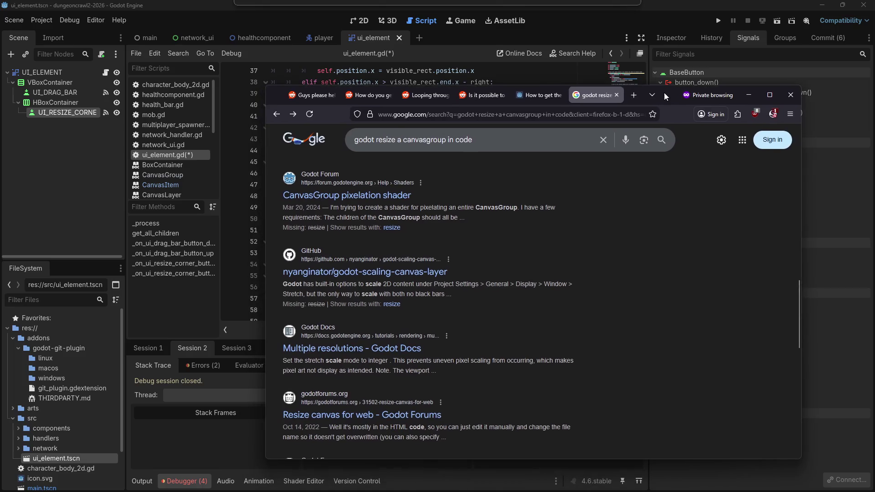
pyautogui.click(52, 72)
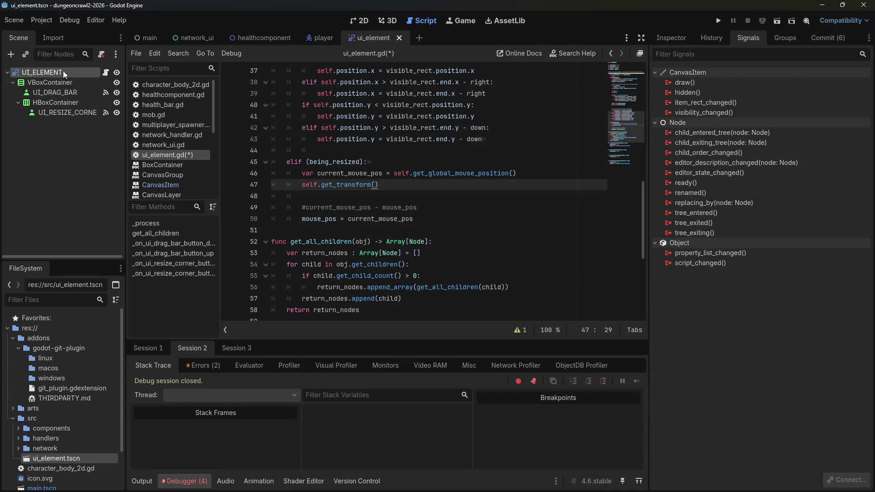
# Step: Save and run the game, drag the Server/Client panel down-right, then close it
pyautogui.click(725, 21)
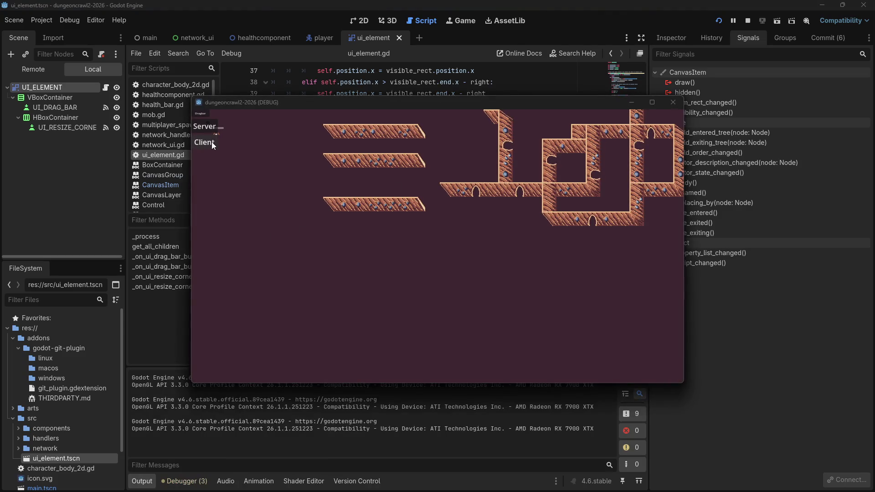
pyautogui.moveTo(205, 122); pyautogui.dragTo(228, 140)
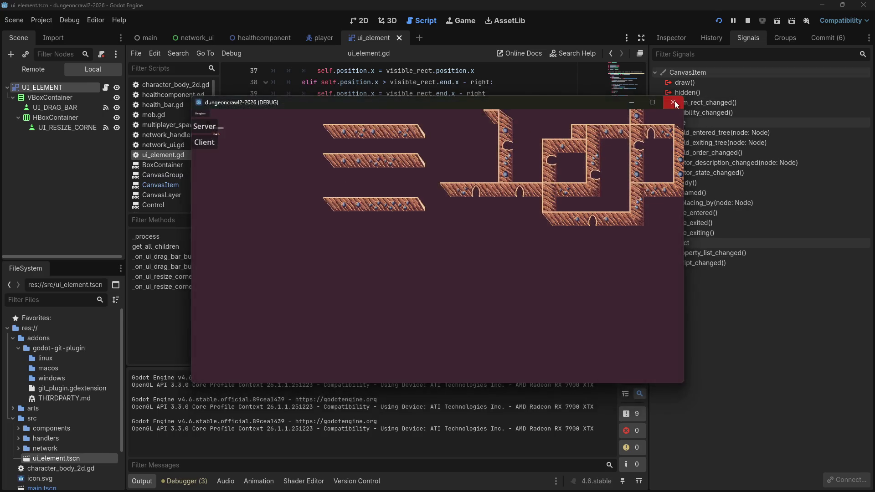
pyautogui.click(673, 103)
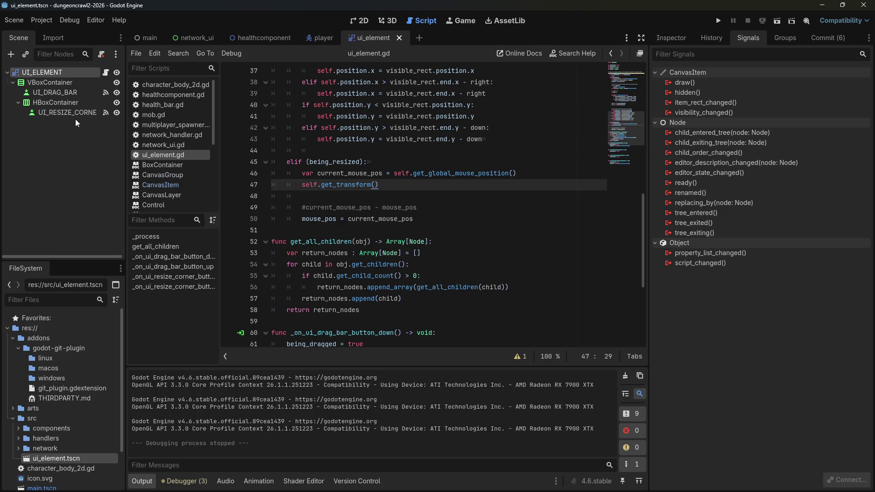
# Step: Select UI_RESIZE_CORNER, rerun, drag the panel toward mid-window, and close the game
pyautogui.click(71, 114)
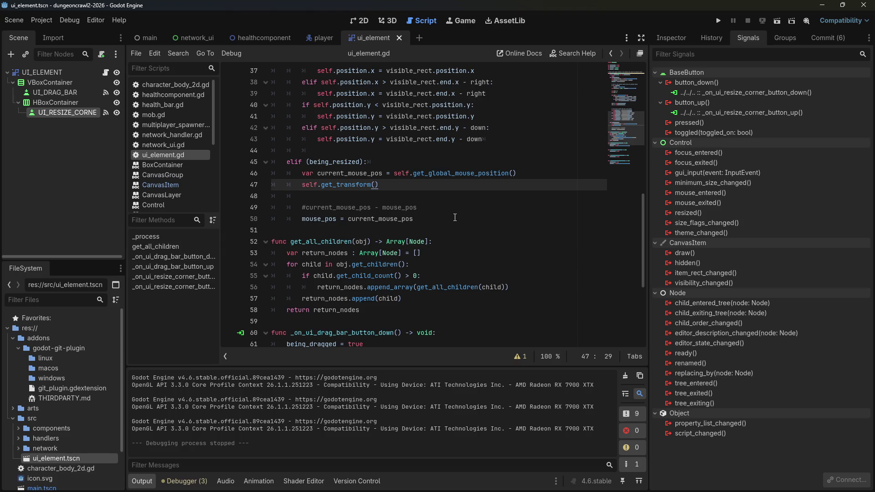
pyautogui.click(718, 20)
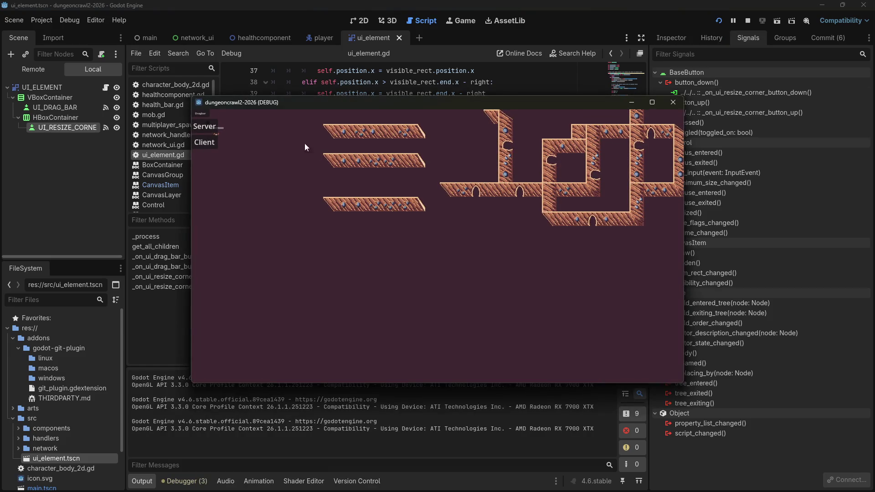
pyautogui.moveTo(208, 116); pyautogui.dragTo(291, 182)
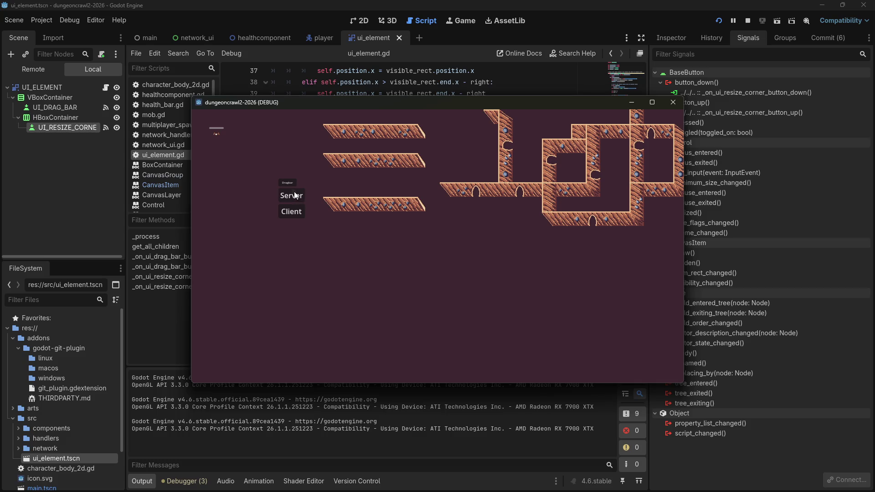
pyautogui.click(673, 102)
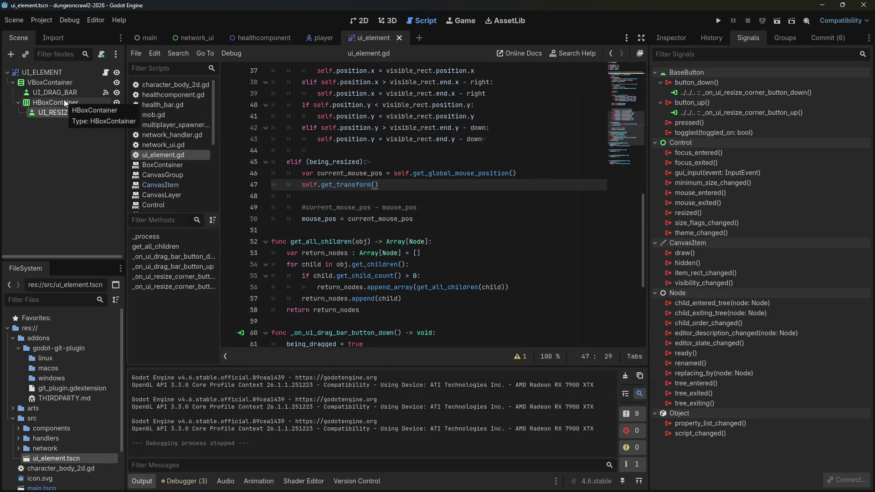
# Step: Look through the open scene tabs and settle on the player scene
pyautogui.click(365, 23)
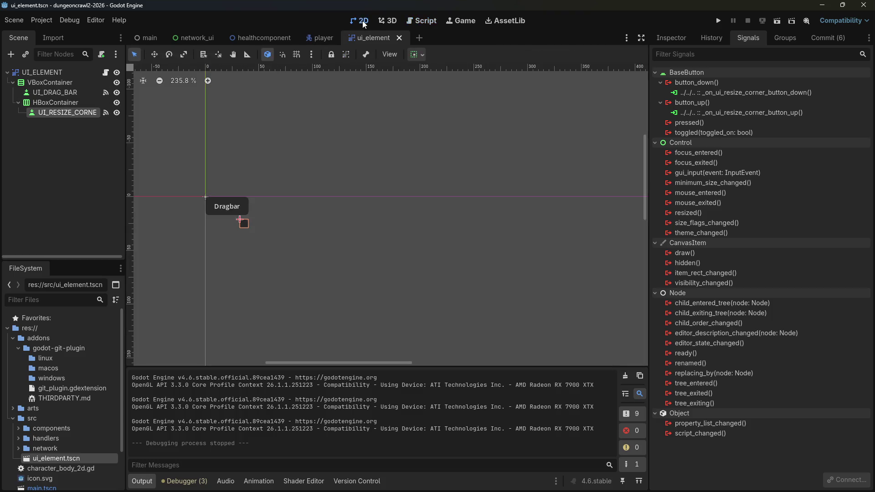
pyautogui.click(415, 22)
pyautogui.click(154, 37)
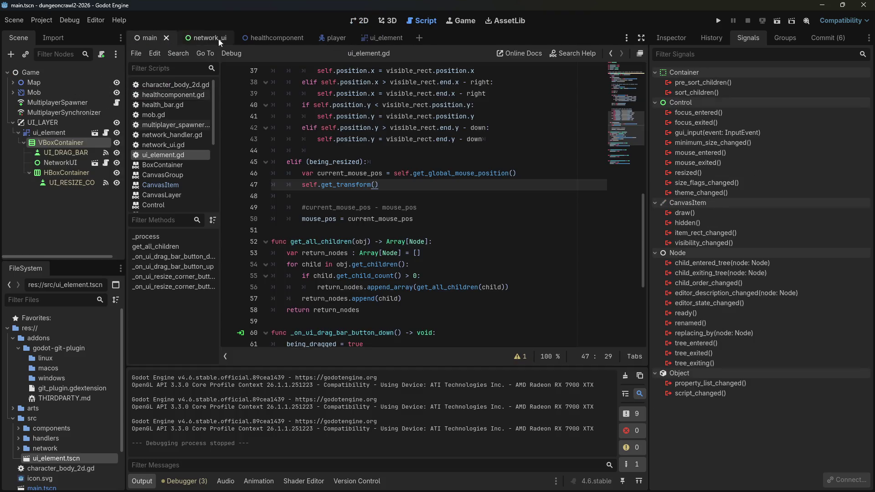
pyautogui.click(324, 37)
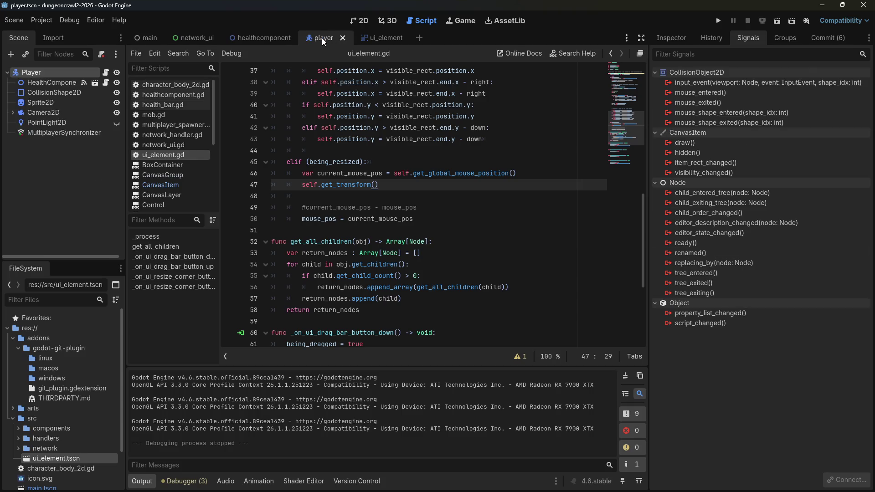
pyautogui.click(279, 41)
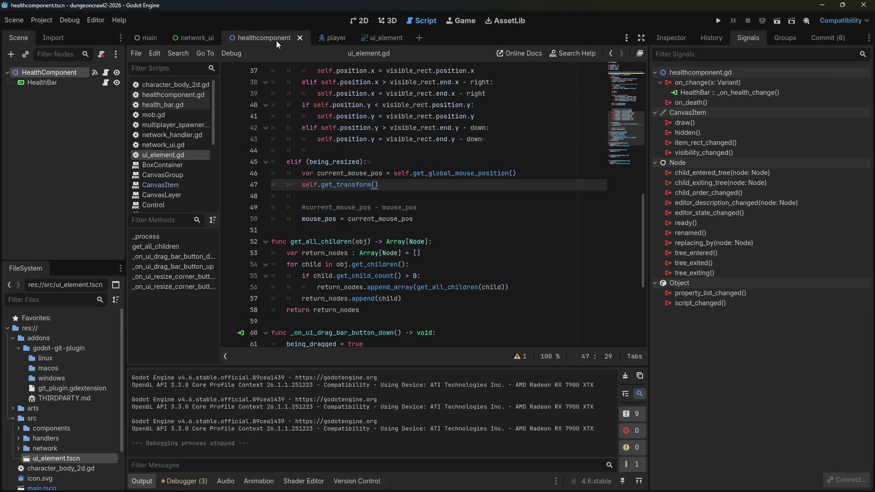
pyautogui.click(182, 37)
pyautogui.click(318, 37)
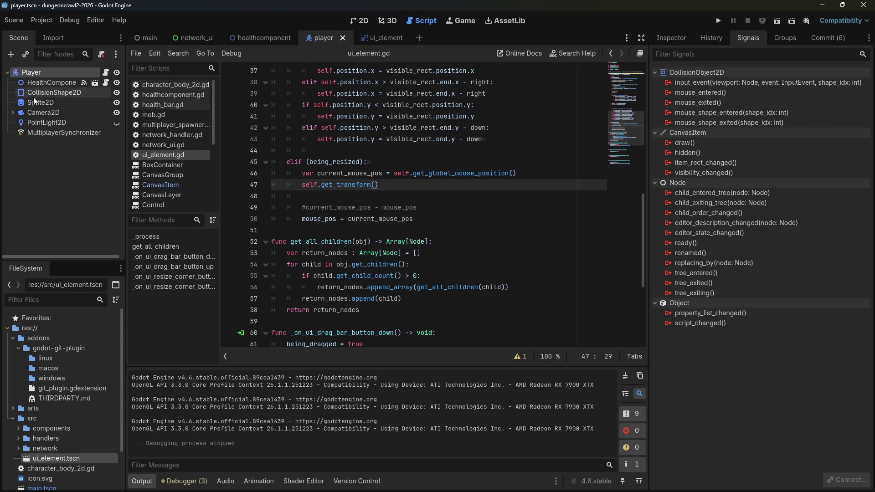
# Step: Instance ui_element.tscn under Camera2D, make its children editable and move HealthBar into its VBoxContainer
pyautogui.click(12, 112)
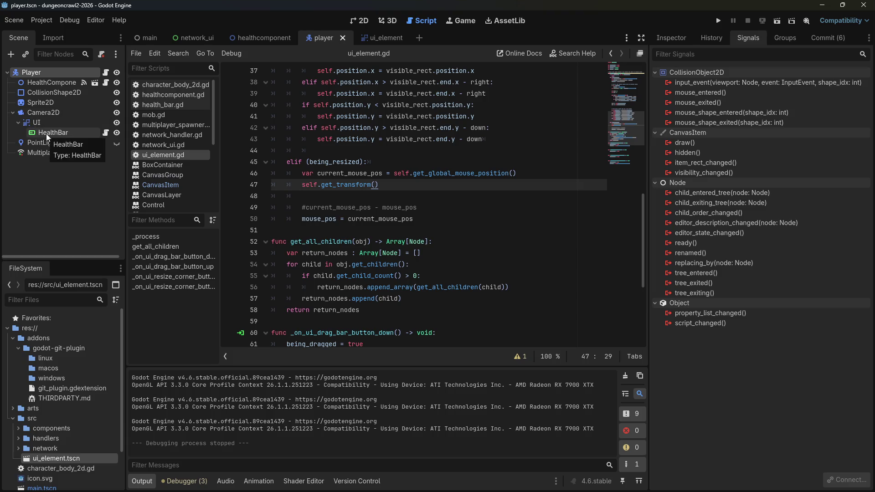
pyautogui.click(18, 122)
pyautogui.click(22, 122)
pyautogui.click(18, 122)
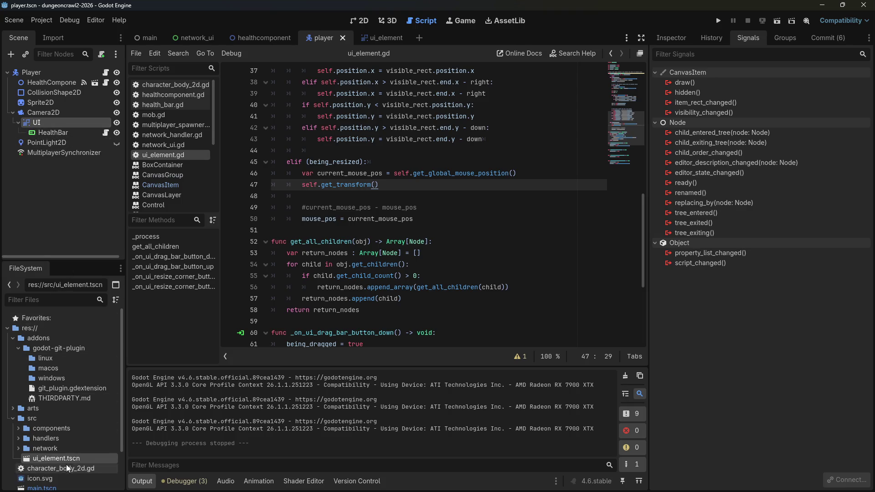
pyautogui.moveTo(58, 459)
pyautogui.mouseDown()
pyautogui.moveTo(92, 129)
pyautogui.moveTo(40, 117)
pyautogui.mouseUp()
pyautogui.rightClick(37, 124)
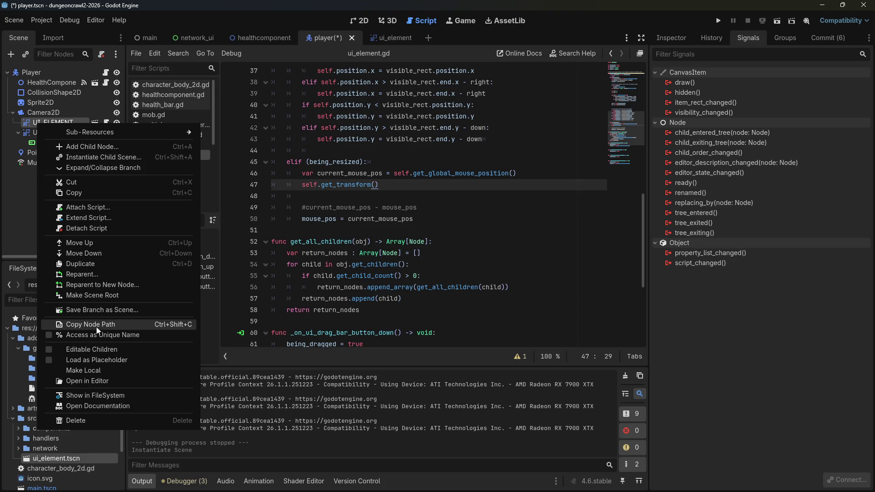
pyautogui.click(89, 349)
pyautogui.moveTo(40, 182); pyautogui.dragTo(54, 148)
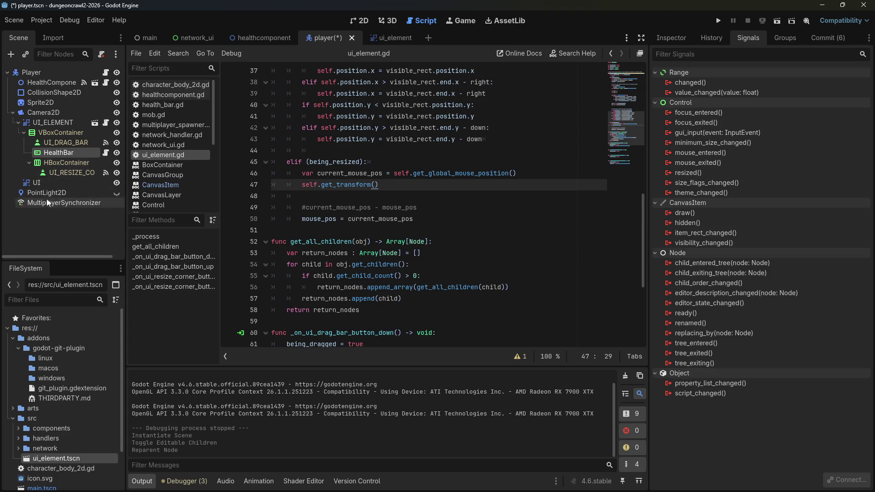
# Step: Delete the old UI node, then save and run the game
pyautogui.rightClick(36, 183)
pyautogui.click(59, 412)
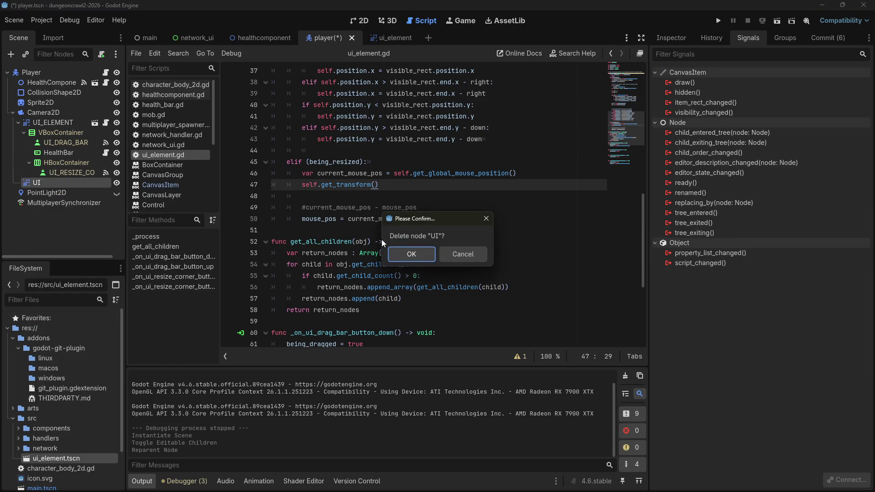
pyautogui.click(412, 253)
pyautogui.click(718, 21)
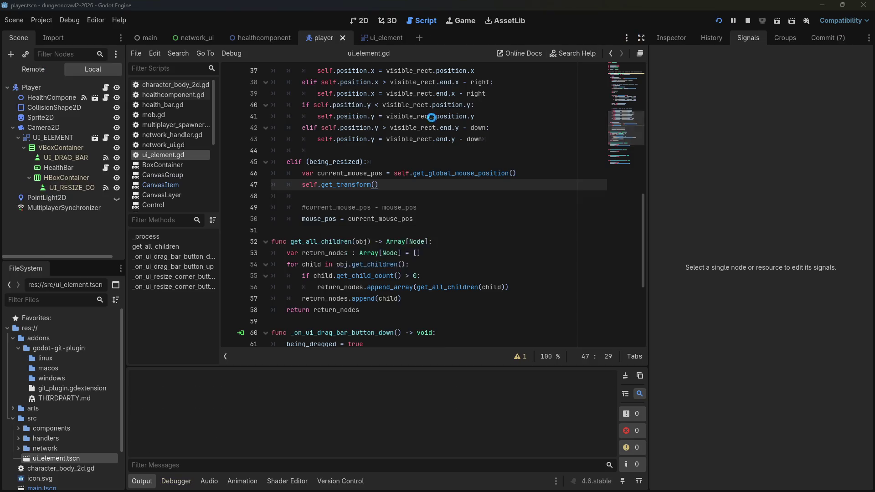
# Step: Join the running game as Client to trigger the null-instance error, then return to the script
pyautogui.moveTo(204, 114); pyautogui.dragTo(499, 283)
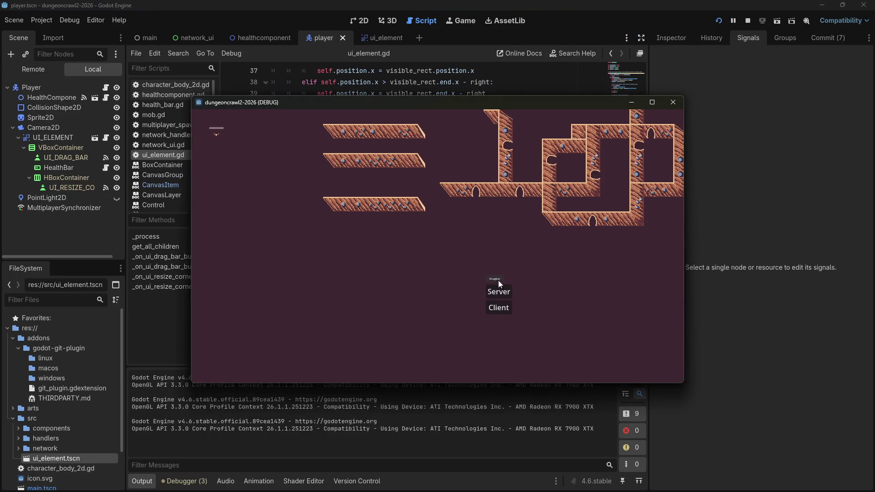
pyautogui.click(782, 133)
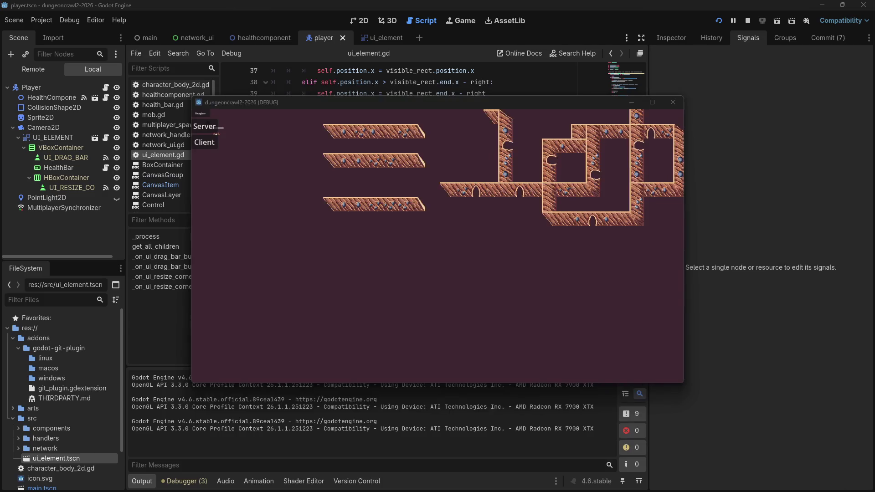
pyautogui.click(206, 143)
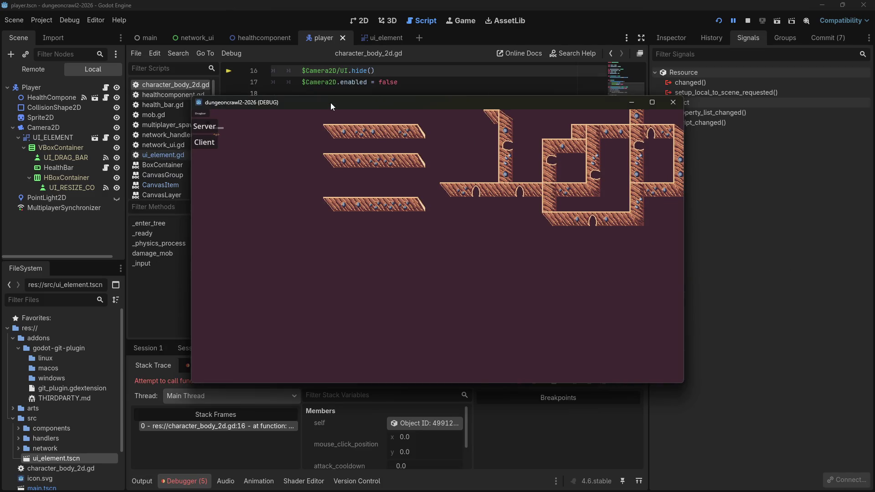
pyautogui.moveTo(331, 103)
pyautogui.mouseDown()
pyautogui.moveTo(458, 114)
pyautogui.moveTo(448, 91)
pyautogui.mouseUp()
pyautogui.click(145, 302)
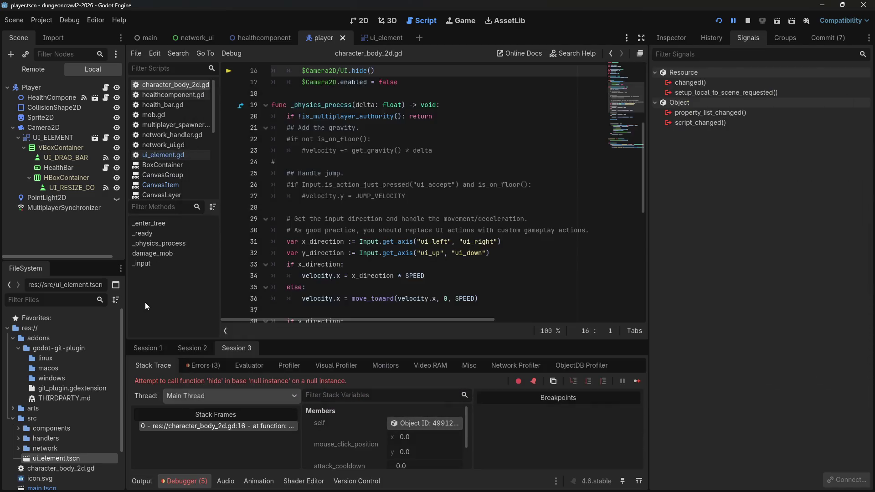
# Step: Change line 16's node path from $Camera2D/UI to $Camera2D/UI_ELEMENT and save
pyautogui.click(392, 116)
pyautogui.scroll(1, 388, 119)
pyautogui.scroll(2, 388, 119)
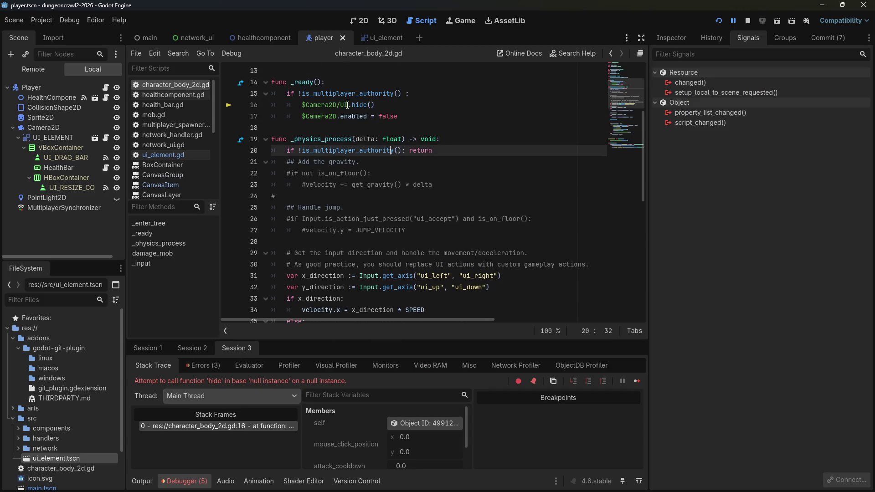
pyautogui.click(340, 104)
pyautogui.click(338, 104)
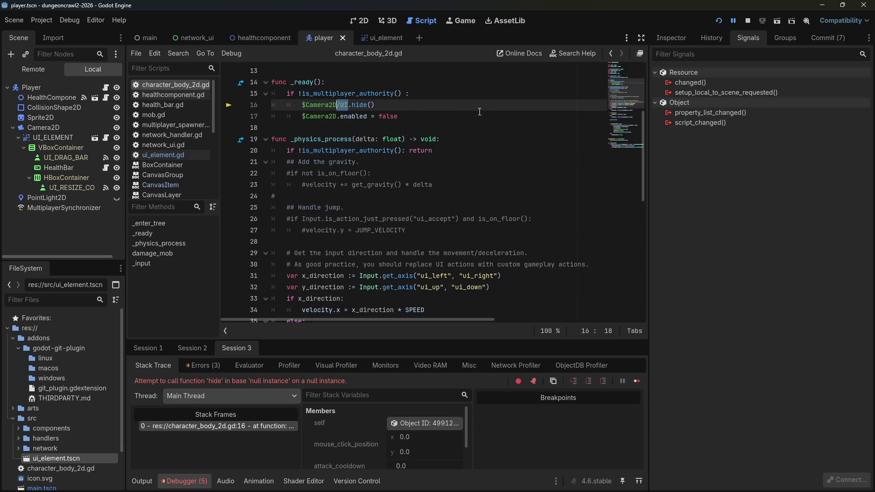
pyautogui.press('Right')
pyautogui.write('_ELEMENT')
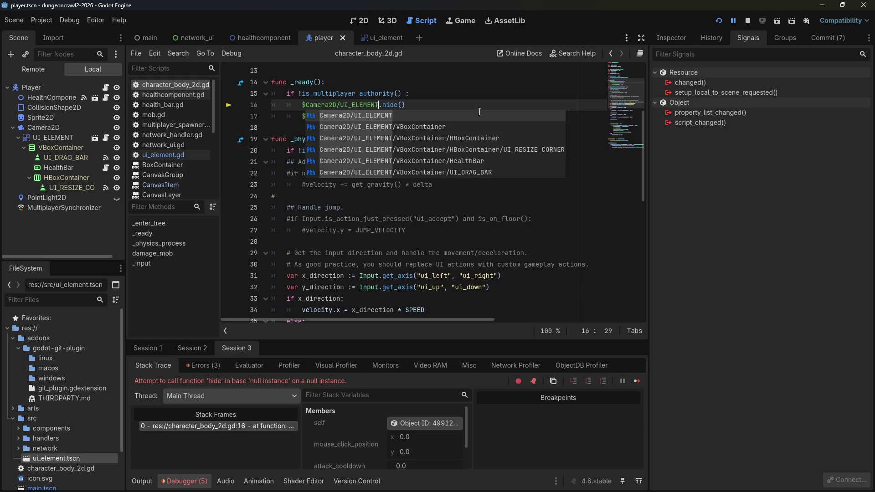
pyautogui.hotkey('ctrl', 's')
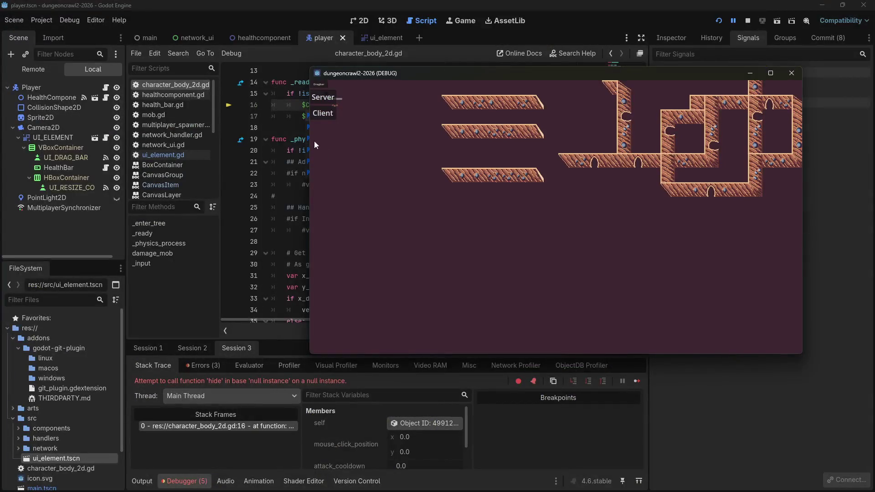
# Step: Close the extra game window, restart the project and join as Client
pyautogui.moveTo(366, 79)
pyautogui.mouseDown()
pyautogui.moveTo(773, 192)
pyautogui.moveTo(358, 108)
pyautogui.moveTo(299, 82)
pyautogui.mouseUp()
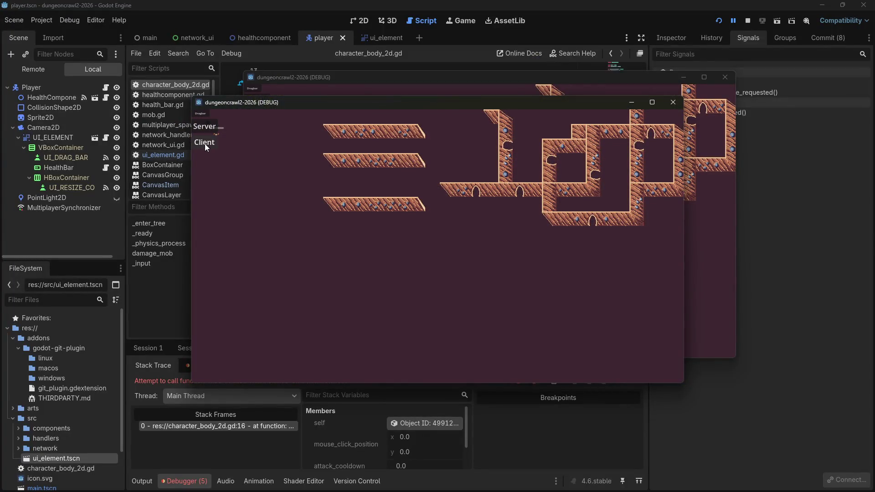
pyautogui.click(204, 144)
pyautogui.click(627, 138)
pyautogui.click(725, 79)
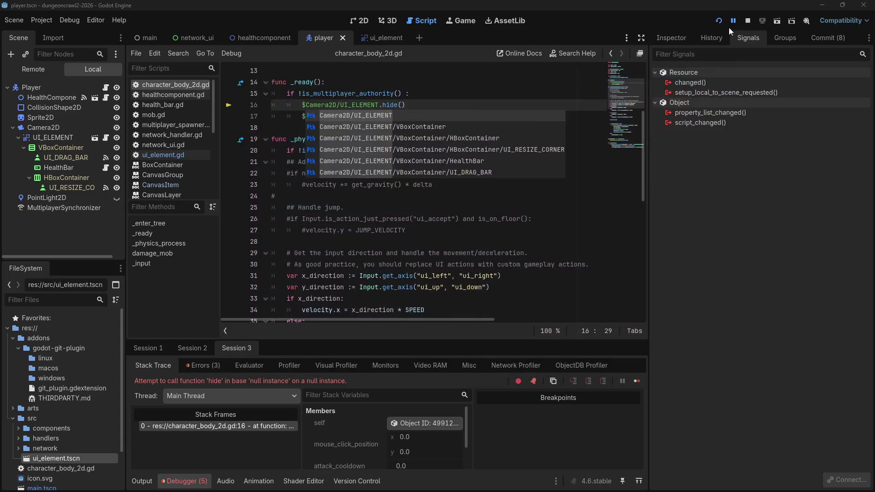
pyautogui.click(718, 20)
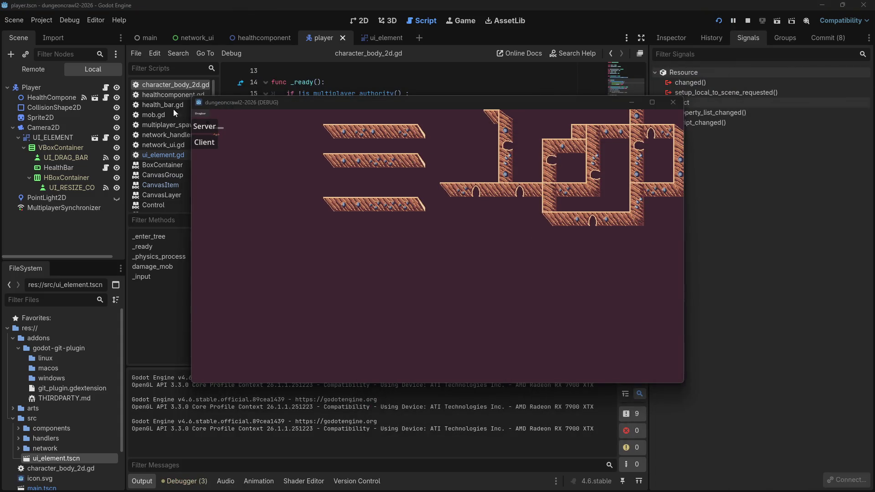
pyautogui.click(204, 142)
# Step: Drag the Dragbar and Server/Client panel to various spots around the game window
pyautogui.click(407, 218)
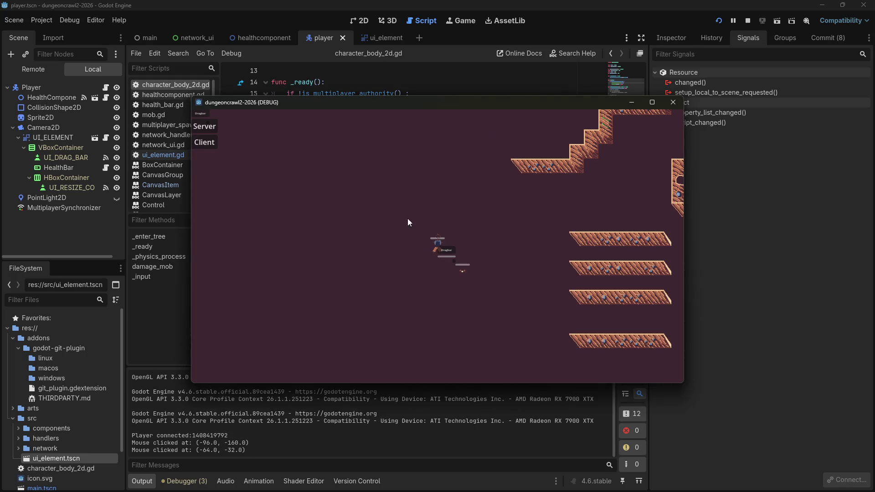
pyautogui.click(455, 250)
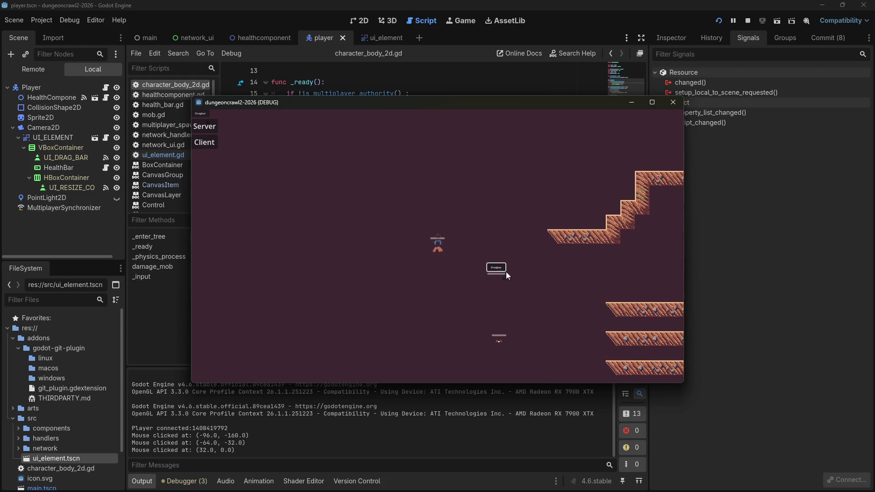
pyautogui.click(501, 273)
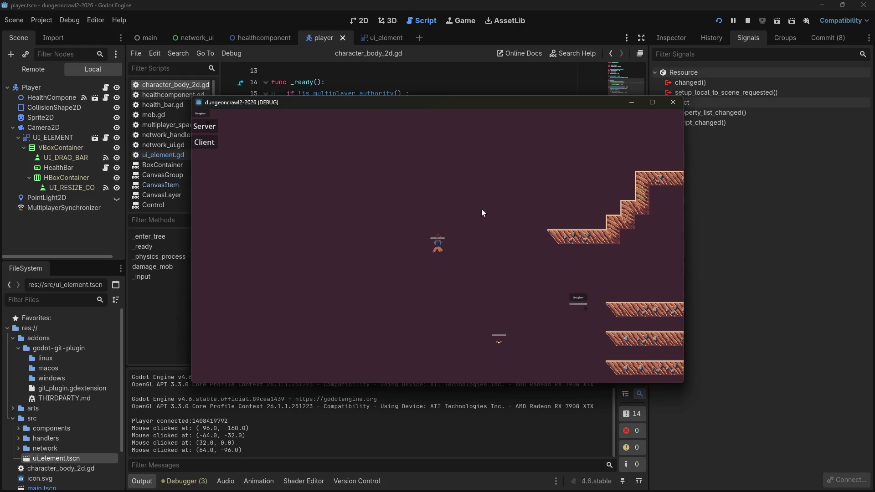
pyautogui.click(489, 250)
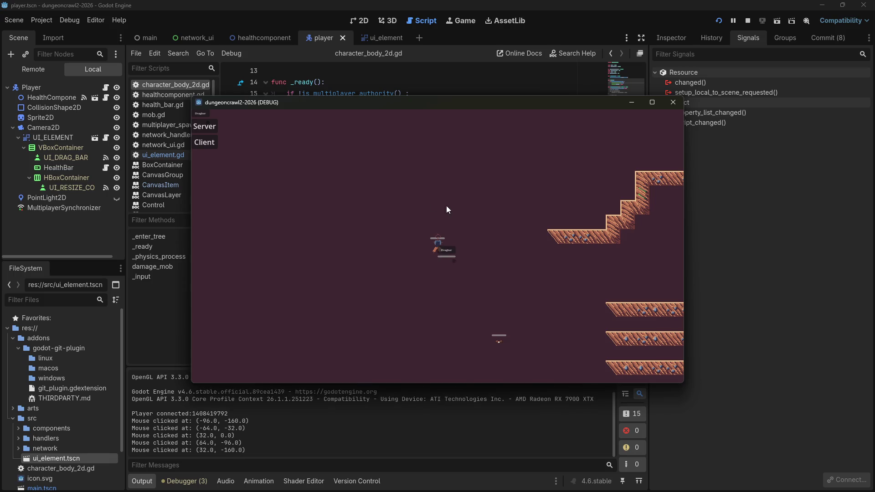
pyautogui.moveTo(199, 113)
pyautogui.mouseDown()
pyautogui.moveTo(620, 210)
pyautogui.moveTo(704, 333)
pyautogui.moveTo(230, 307)
pyautogui.moveTo(222, 392)
pyautogui.moveTo(219, 128)
pyautogui.moveTo(758, 108)
pyautogui.moveTo(521, 265)
pyautogui.mouseUp()
pyautogui.click(493, 261)
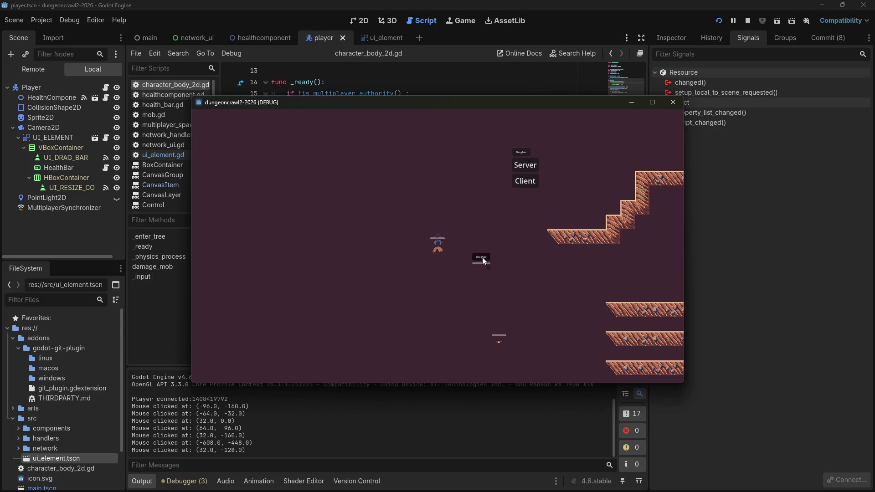
pyautogui.moveTo(521, 153); pyautogui.dragTo(754, 182)
pyautogui.moveTo(667, 182)
pyautogui.mouseDown()
pyautogui.moveTo(621, 201)
pyautogui.moveTo(621, 80)
pyautogui.moveTo(658, 249)
pyautogui.mouseUp()
pyautogui.moveTo(473, 263); pyautogui.dragTo(378, 226)
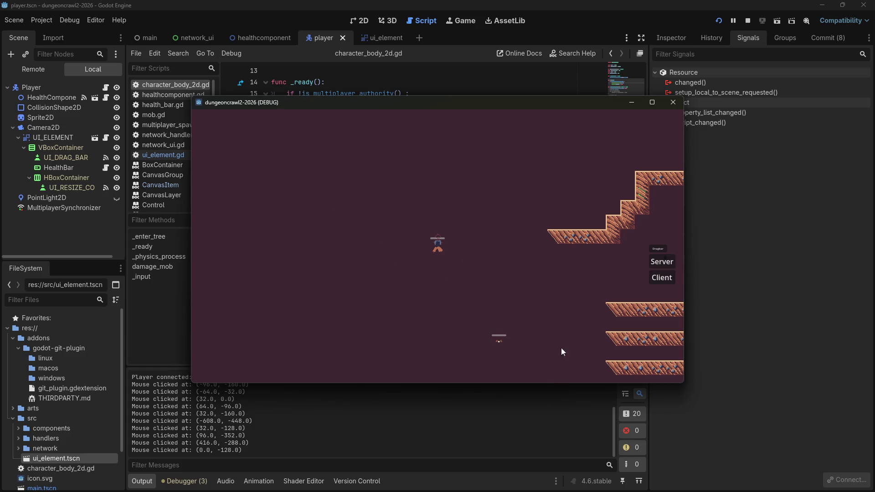
# Step: Test moving the Dragbar beside the player once more, then close both game windows
pyautogui.moveTo(254, 108)
pyautogui.mouseDown()
pyautogui.moveTo(327, 164)
pyautogui.moveTo(368, 174)
pyautogui.mouseUp()
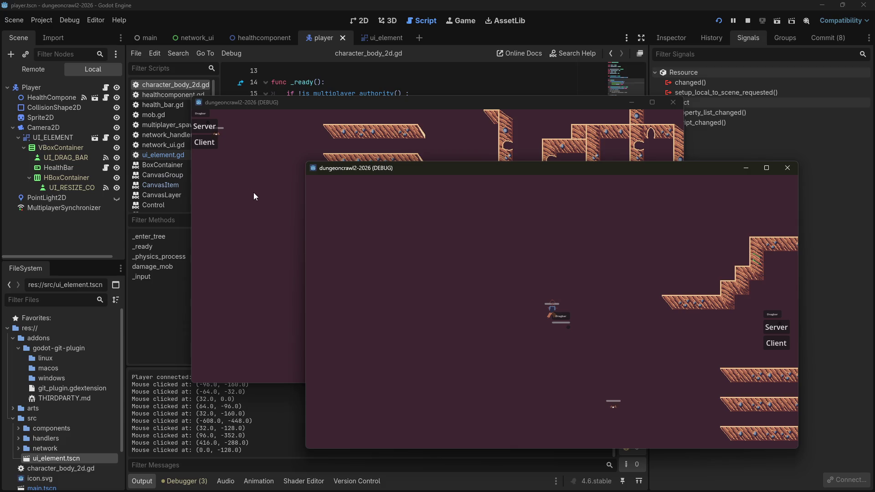
pyautogui.click(548, 334)
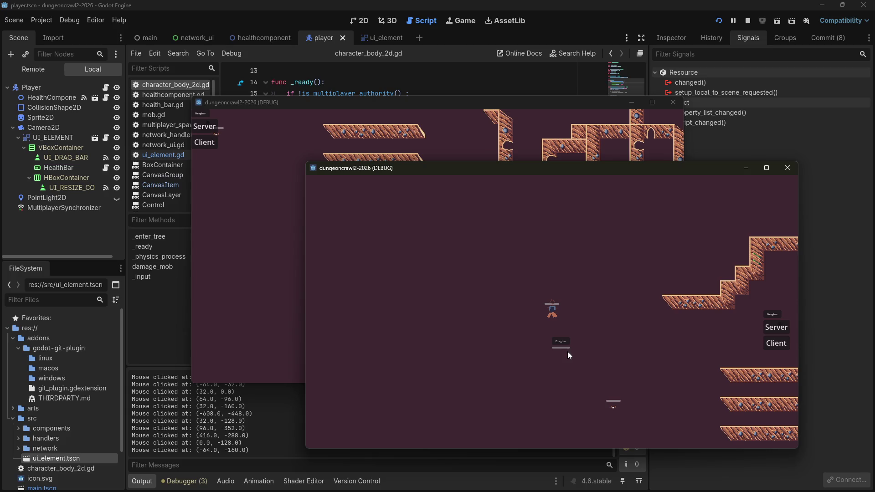
pyautogui.click(592, 289)
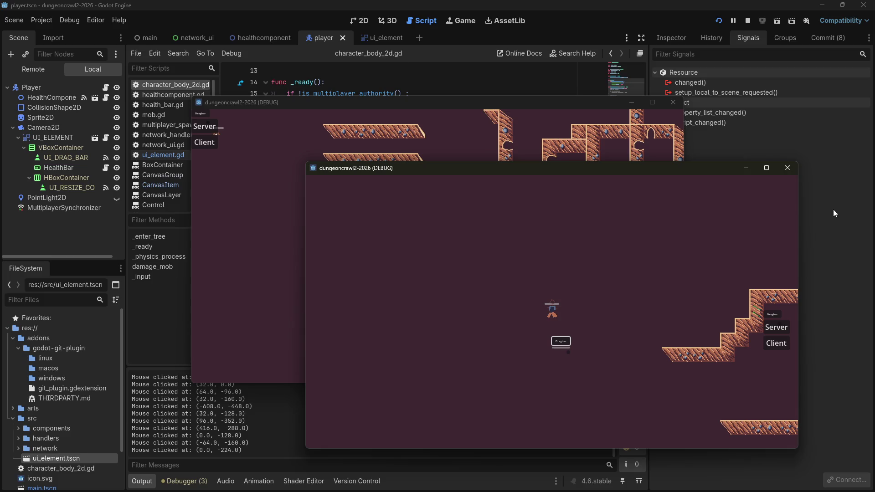
pyautogui.click(796, 171)
pyautogui.click(678, 103)
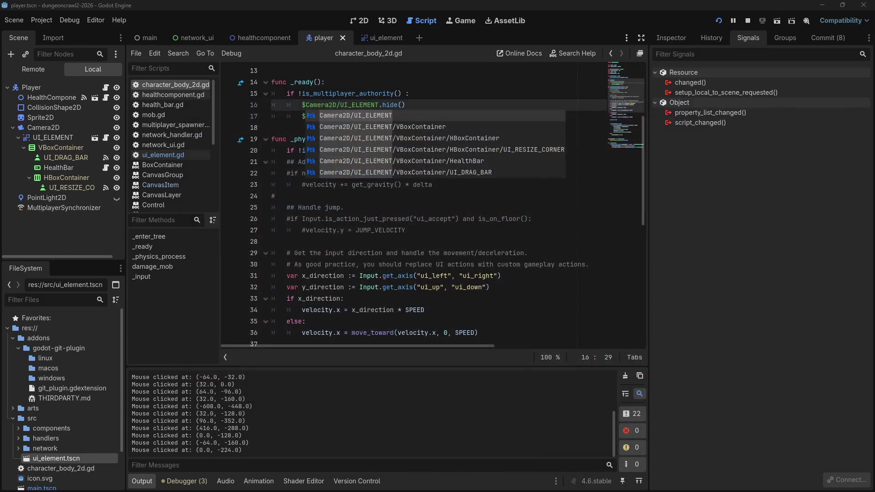
# Step: In ui_element.gd, replace line 47's get_transform call with scale = 2.0 and try running
pyautogui.click(463, 219)
pyautogui.click(163, 155)
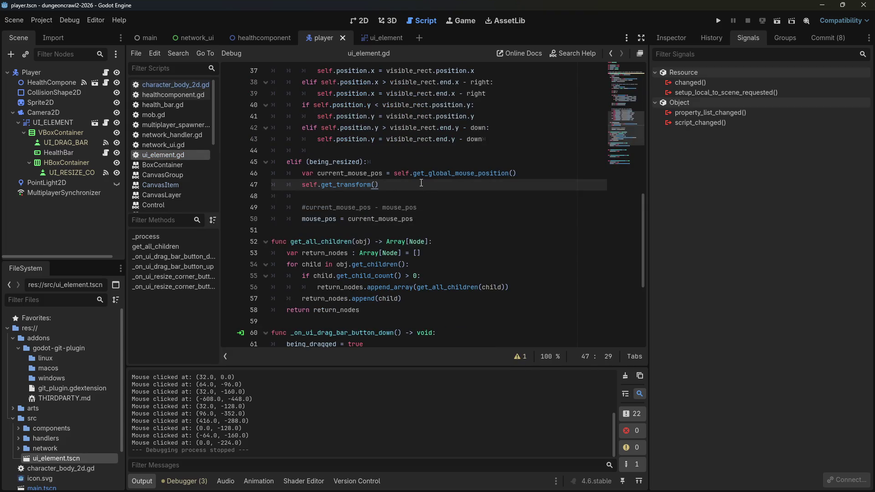
pyautogui.press('BackSpace')
pyautogui.press('BackSpace')
pyautogui.press('BackSpace')
pyautogui.write('sc')
pyautogui.press('Escape')
pyautogui.write('ale = 2')
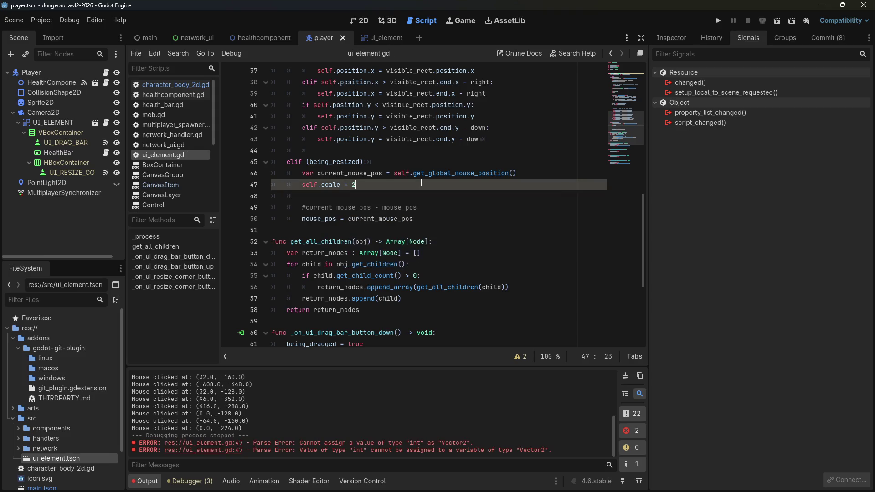
pyautogui.click(719, 20)
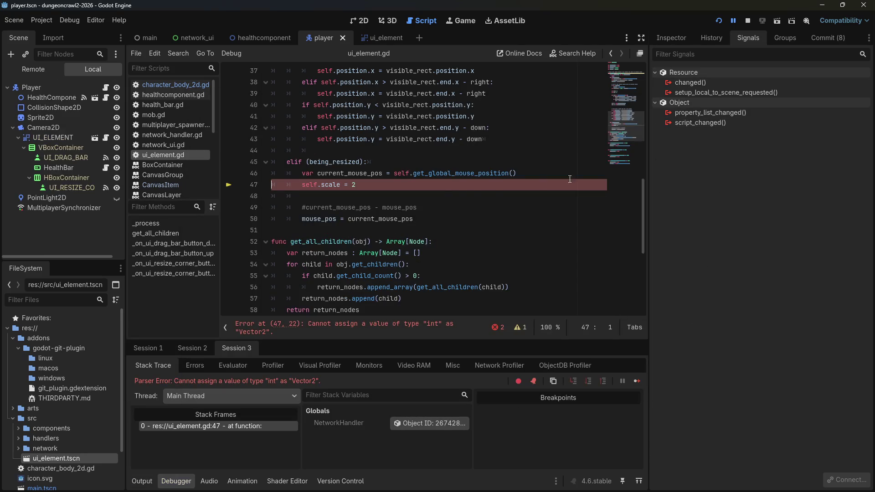
pyautogui.click(747, 21)
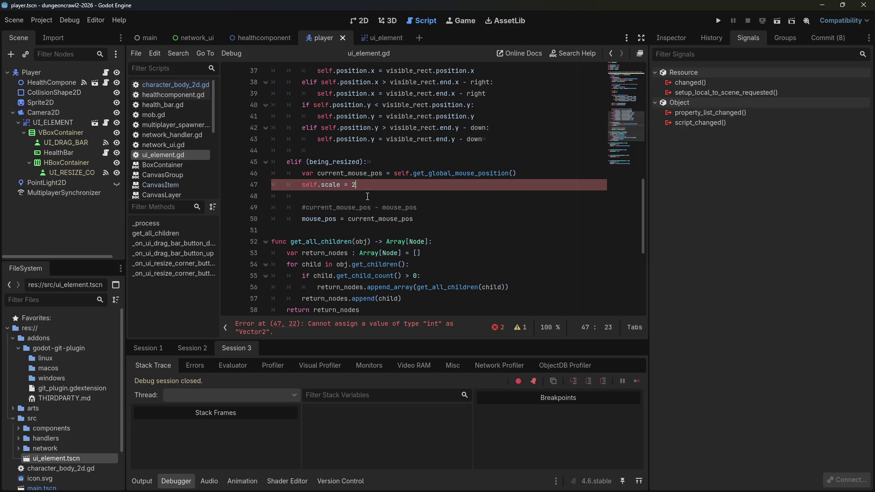
pyautogui.write('.0')
pyautogui.click(718, 20)
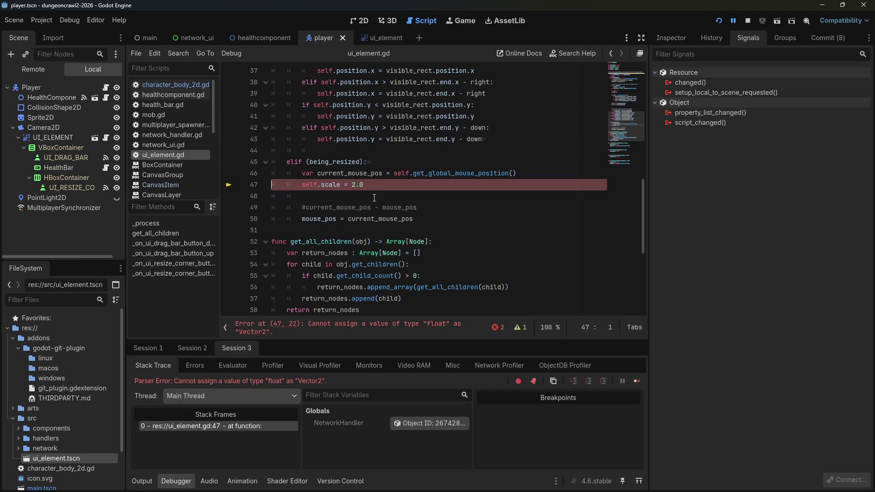
# Step: Change the value to Vector2(2.0,2.0), save, and rerun the project
pyautogui.click(396, 182)
pyautogui.press('BackSpace')
pyautogui.press('BackSpace')
pyautogui.press('BackSpace')
pyautogui.write('Vector2(2')
pyautogui.write('.0,2.0')
pyautogui.hotkey('ctrl', 's')
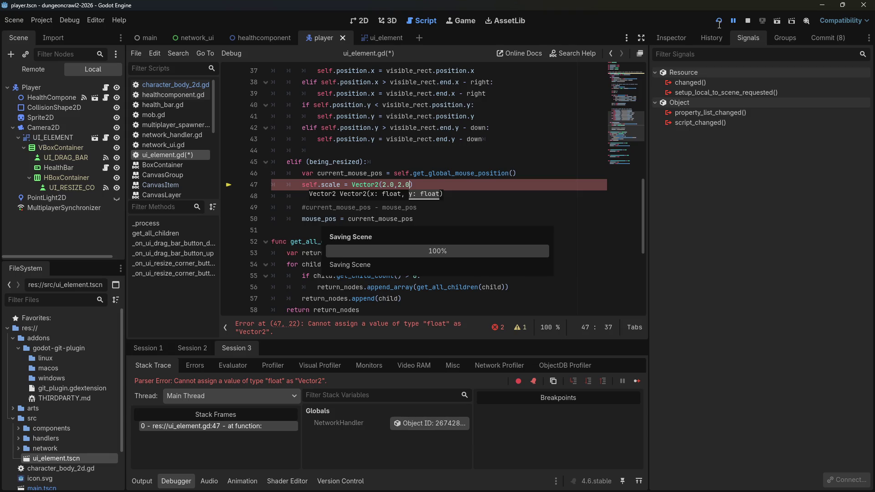
pyautogui.click(649, 114)
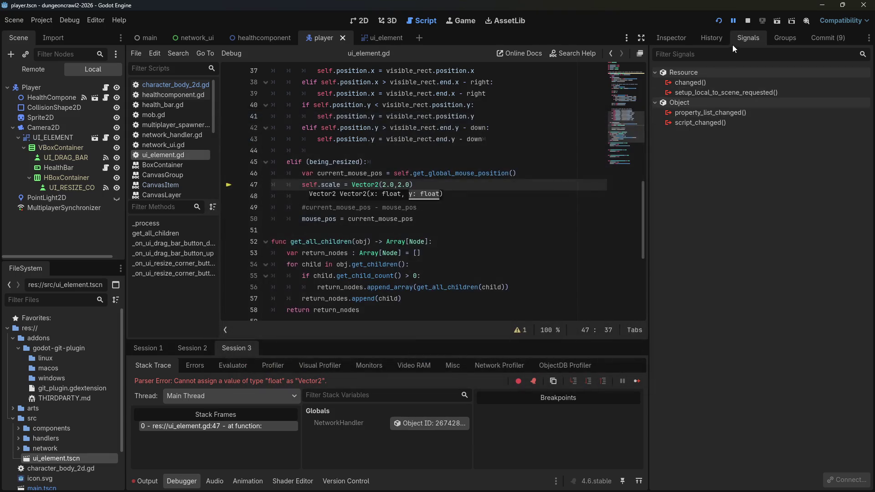
pyautogui.click(747, 21)
pyautogui.click(719, 21)
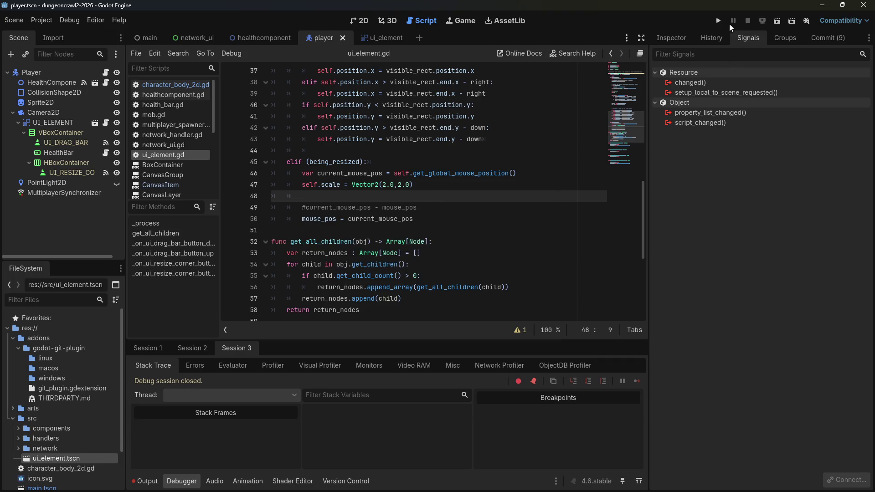
# Step: Launch the game, join as Client, and drag the Dragbar around beside the player
pyautogui.moveTo(215, 118); pyautogui.dragTo(561, 271)
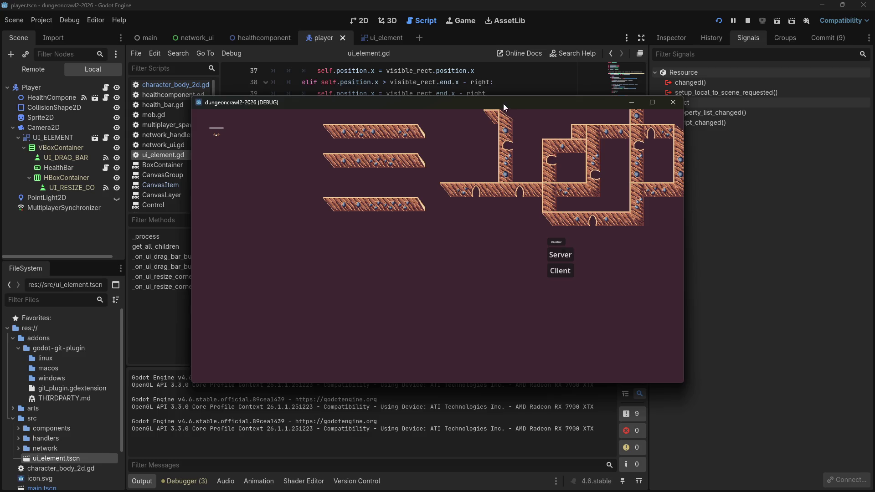
pyautogui.click(718, 21)
pyautogui.click(204, 142)
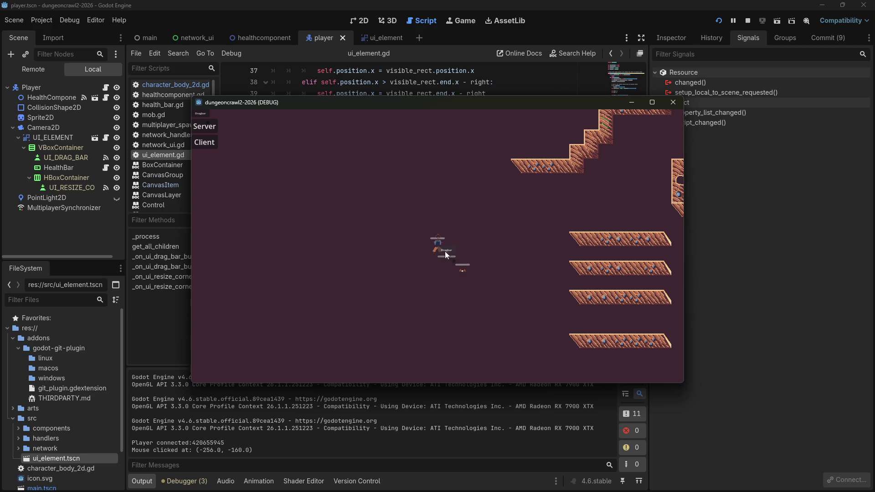
pyautogui.click(454, 260)
pyautogui.moveTo(452, 254)
pyautogui.mouseDown()
pyautogui.moveTo(477, 196)
pyautogui.moveTo(521, 275)
pyautogui.moveTo(450, 266)
pyautogui.moveTo(344, 158)
pyautogui.moveTo(441, 165)
pyautogui.moveTo(453, 171)
pyautogui.moveTo(446, 180)
pyautogui.mouseUp()
pyautogui.click(577, 295)
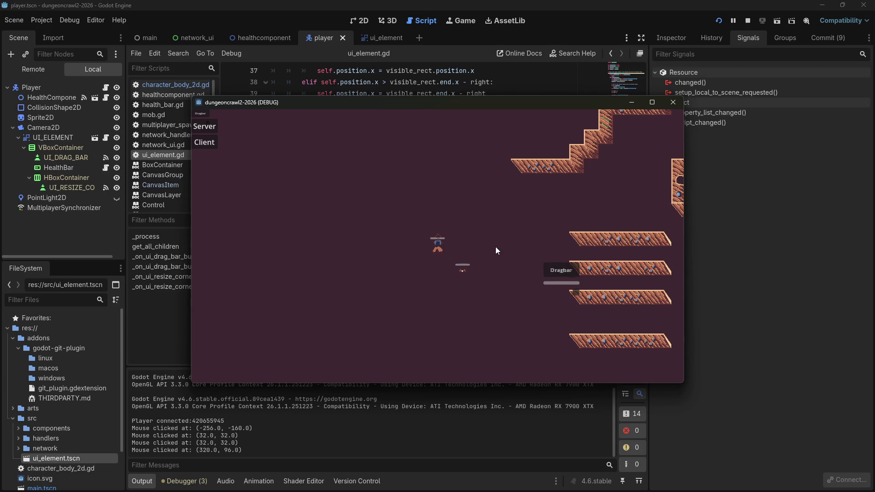
pyautogui.click(574, 292)
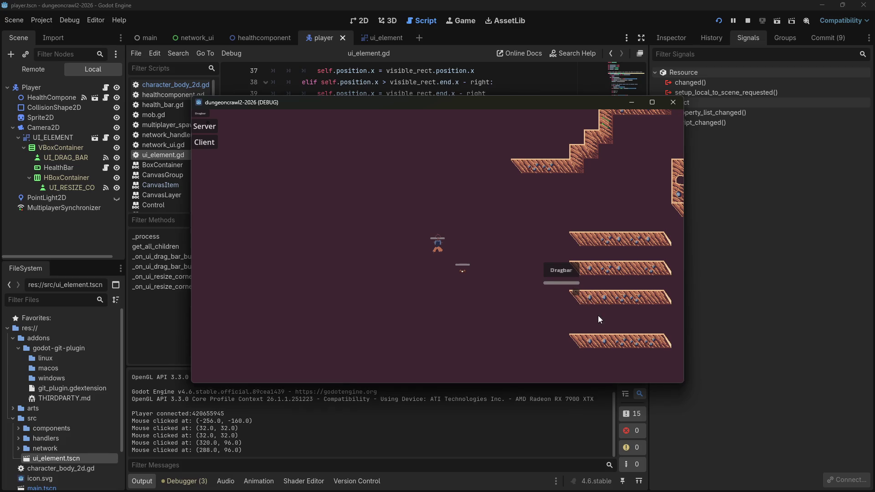
pyautogui.click(576, 290)
pyautogui.click(576, 290)
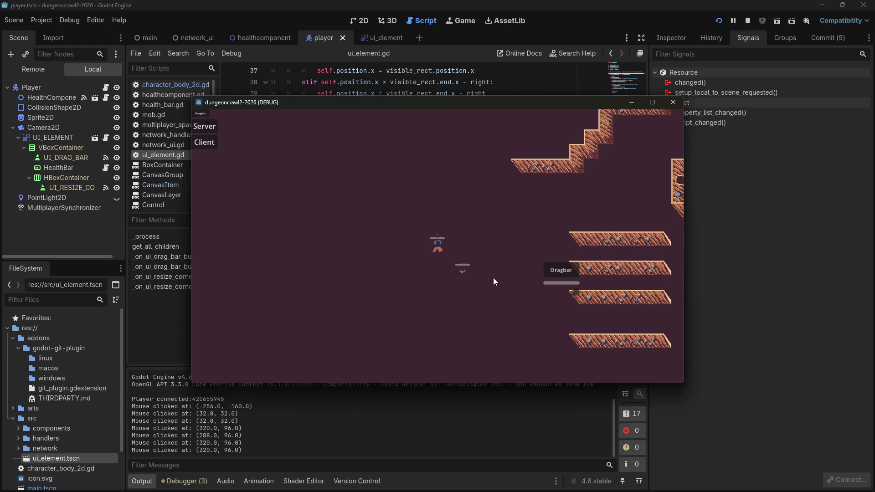
# Step: Move the Server/Client panel toward the centre, reposition the Dragbar, then close the game
pyautogui.click(458, 245)
pyautogui.moveTo(208, 119); pyautogui.dragTo(337, 151)
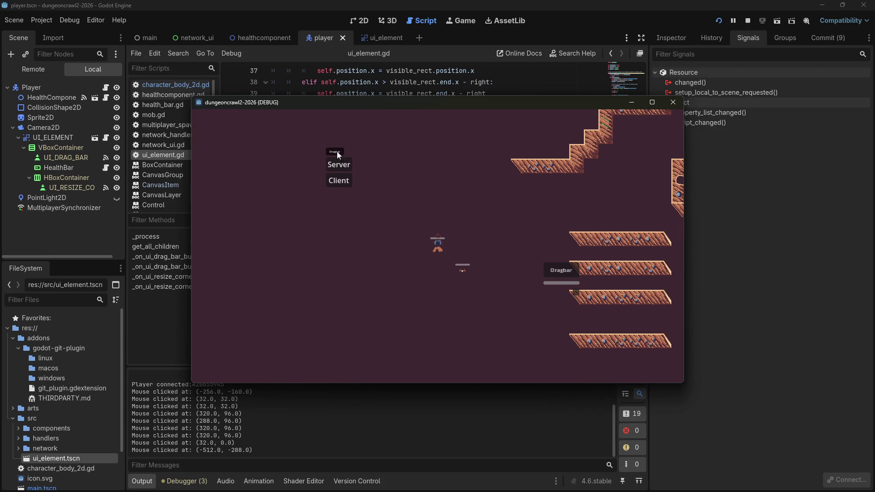
pyautogui.click(560, 272)
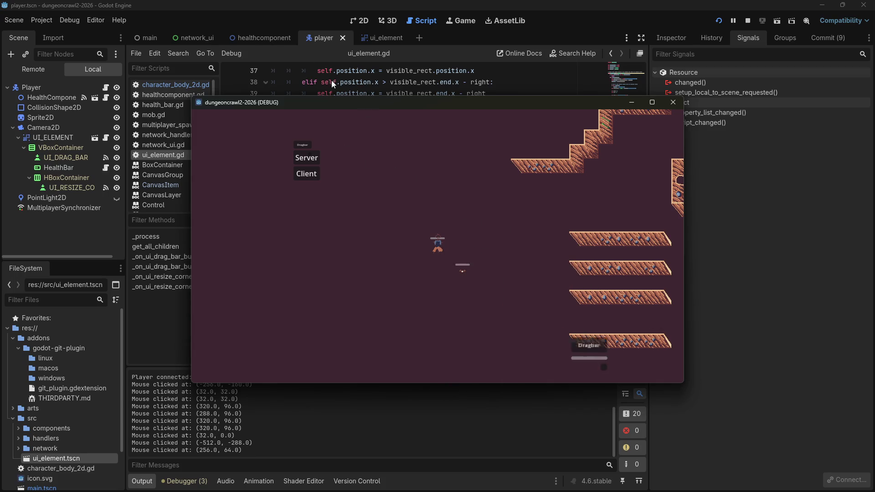
pyautogui.click(463, 259)
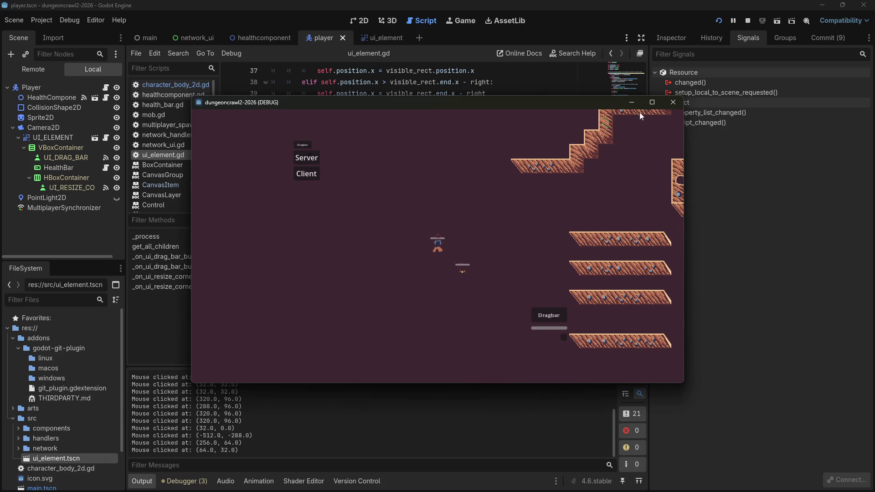
pyautogui.click(671, 106)
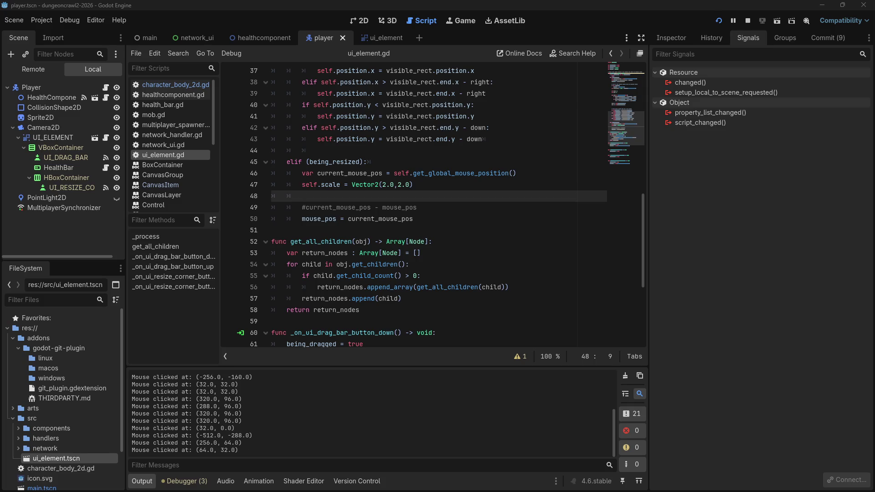
# Step: Comment out the one-viewport comment and the if (not viewport) check with Ctrl+K
pyautogui.click(506, 185)
pyautogui.scroll(3, 506, 229)
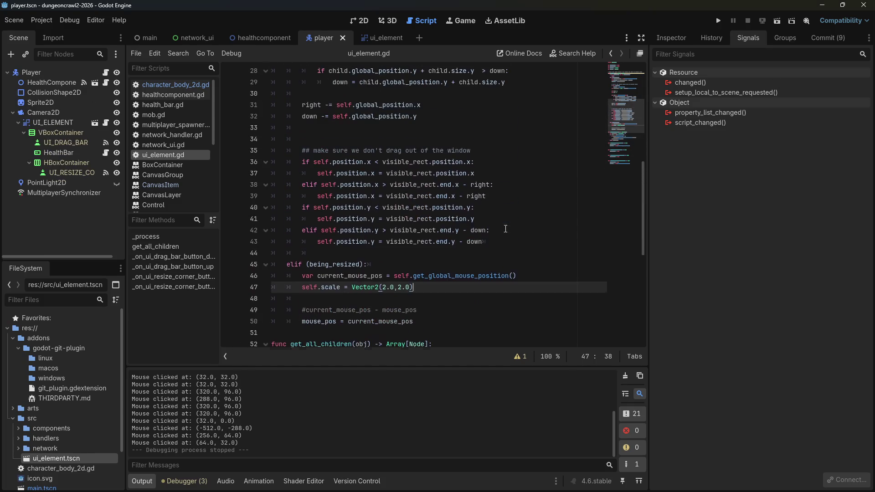
pyautogui.scroll(7, 275, 119)
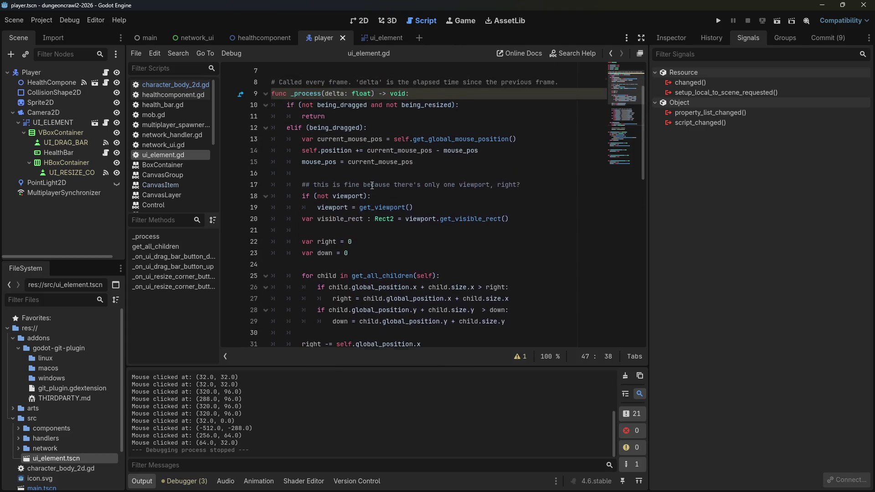
pyautogui.click(381, 206)
pyautogui.click(388, 197)
pyautogui.moveTo(336, 185); pyautogui.dragTo(516, 184)
pyautogui.click(511, 185)
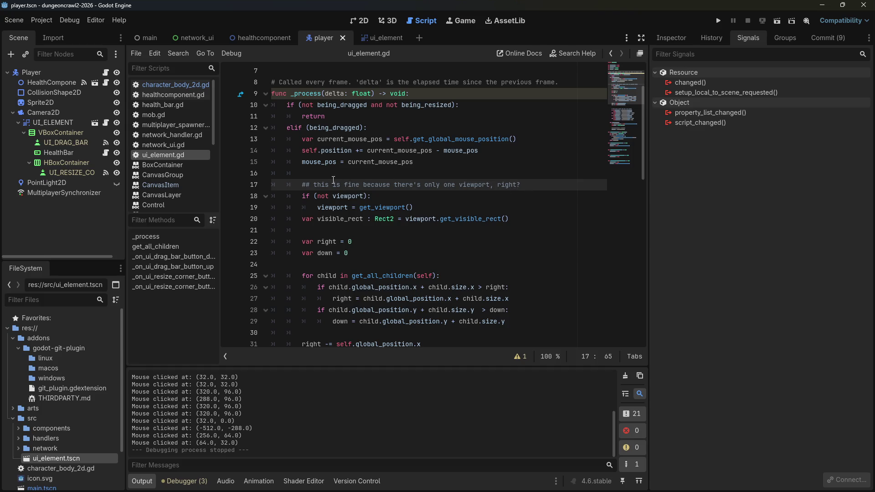
pyautogui.click(382, 198)
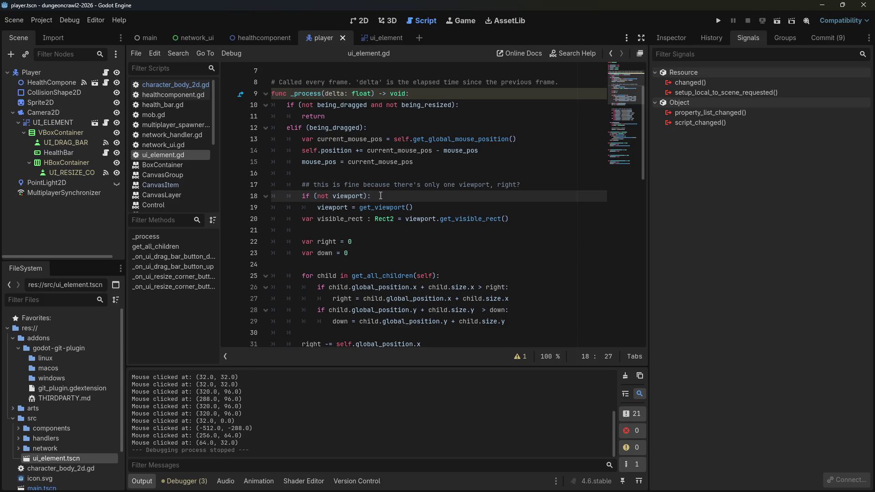
pyautogui.moveTo(378, 196)
pyautogui.mouseDown()
pyautogui.moveTo(216, 175)
pyautogui.moveTo(219, 184)
pyautogui.mouseUp()
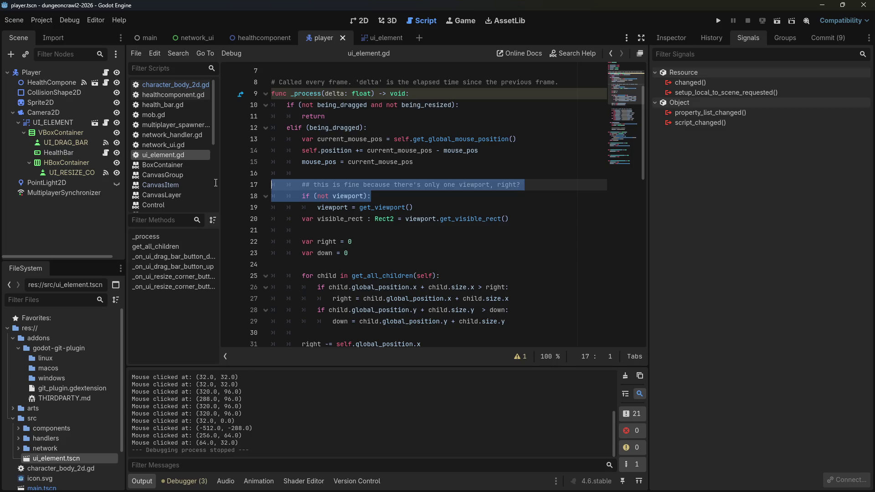
pyautogui.hotkey('ctrl', 'k')
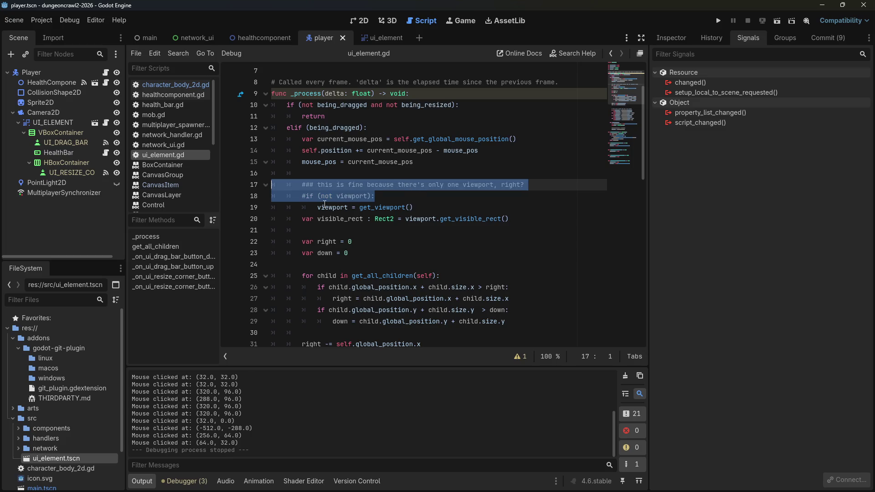
# Step: Declare viewport locally with var on line 19, delete the viewport member line, save and run
pyautogui.click(303, 207)
pyautogui.write('var')
pyautogui.press('End')
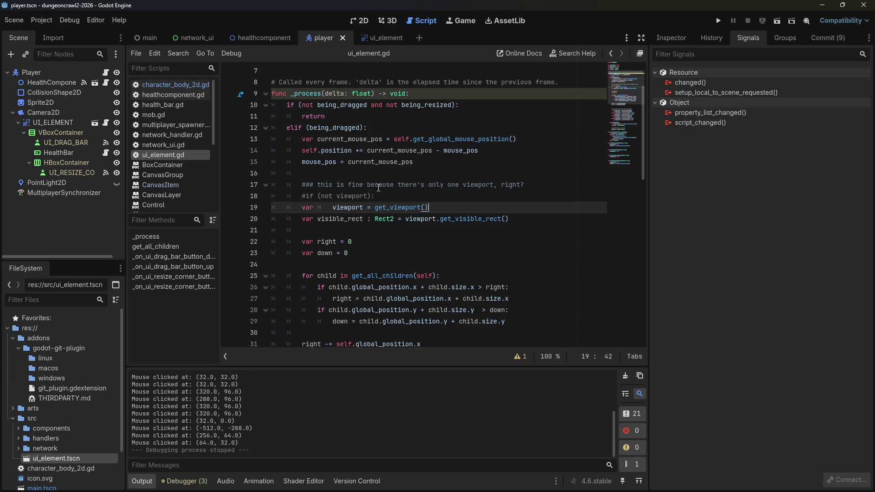
pyautogui.click(333, 212)
pyautogui.press('BackSpace')
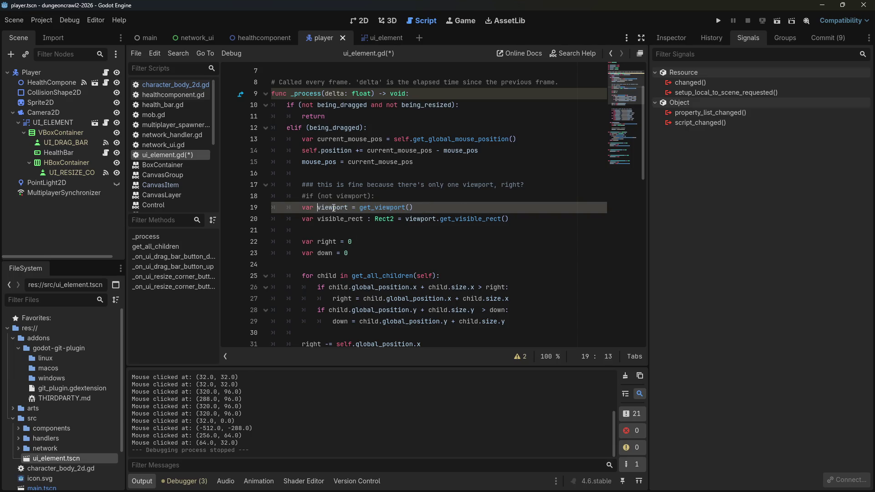
pyautogui.scroll(2, 333, 212)
pyautogui.click(379, 126)
pyautogui.hotkey('ctrl', 'shift', 'k')
pyautogui.hotkey('ctrl', 's')
pyautogui.click(717, 22)
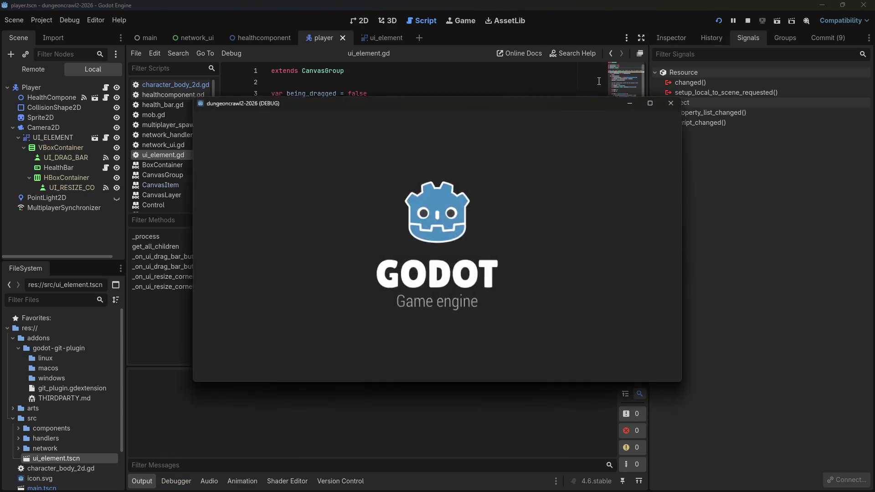
# Step: Join as Client, drag the Dragbar around, move and attack with D and S, then close the game
pyautogui.moveTo(204, 116)
pyautogui.mouseDown()
pyautogui.moveTo(587, 228)
pyautogui.moveTo(255, 242)
pyautogui.moveTo(428, 288)
pyautogui.mouseUp()
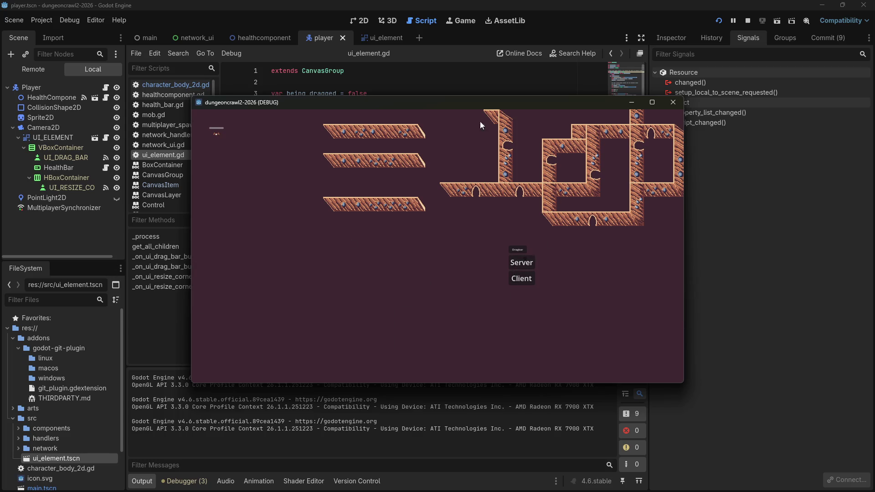
pyautogui.press('super+Down')
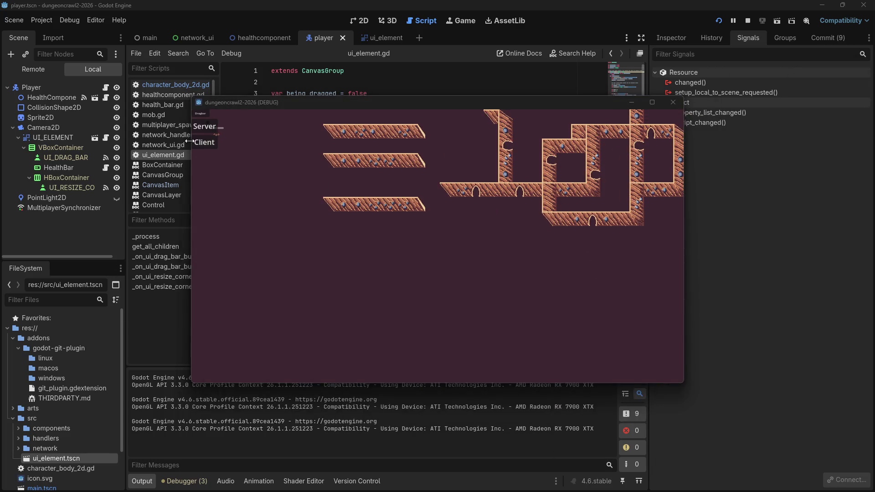
pyautogui.click(215, 143)
pyautogui.moveTo(265, 102)
pyautogui.mouseDown()
pyautogui.moveTo(299, 111)
pyautogui.moveTo(274, 108)
pyautogui.mouseUp()
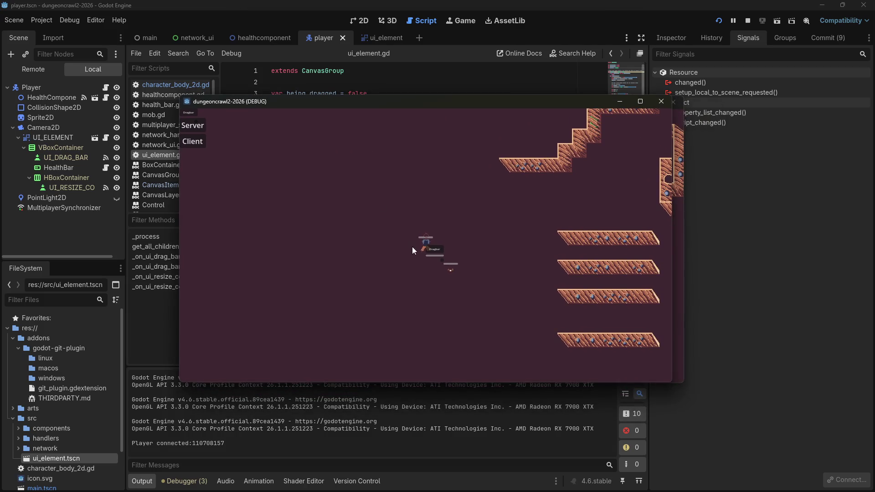
pyautogui.click(437, 250)
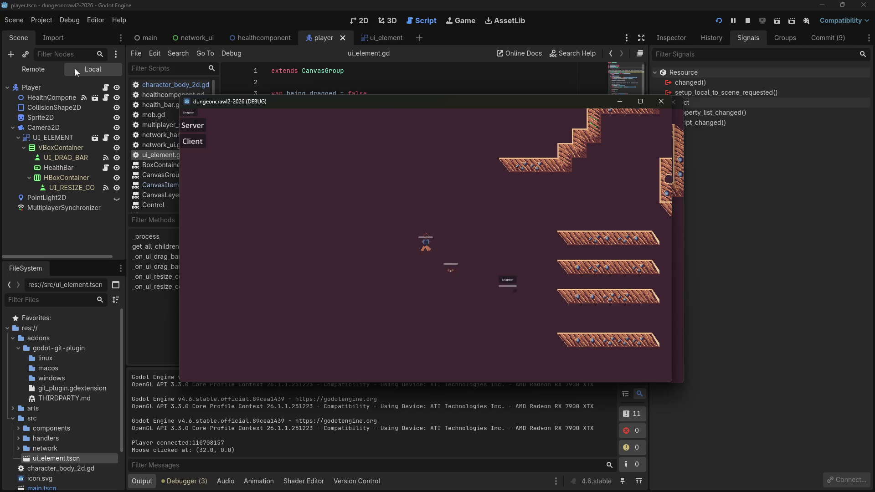
pyautogui.press('d')
pyautogui.press('s')
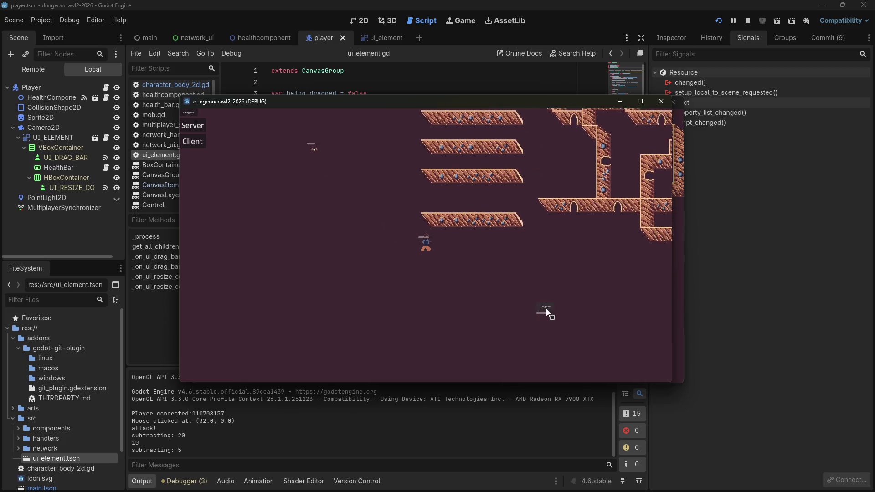
pyautogui.click(390, 227)
pyautogui.click(538, 308)
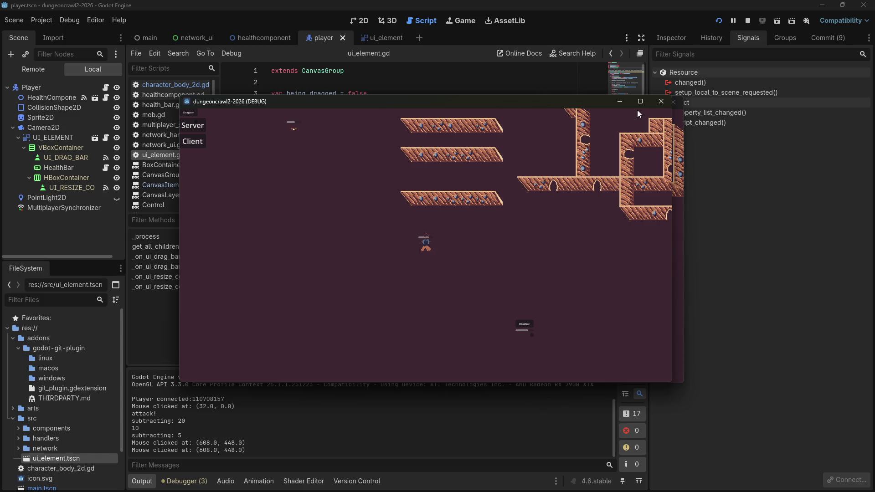
pyautogui.click(660, 101)
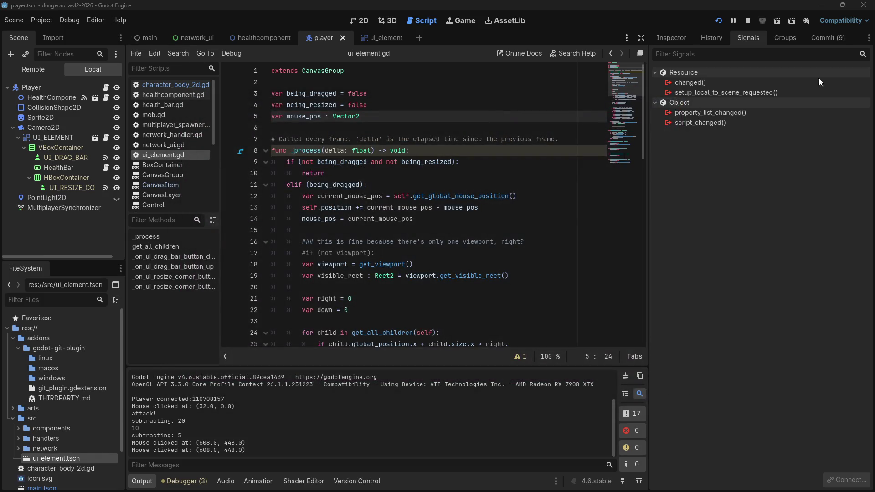
# Step: Stop the game and undo the edits to restore the viewport member and its null check
pyautogui.click(748, 21)
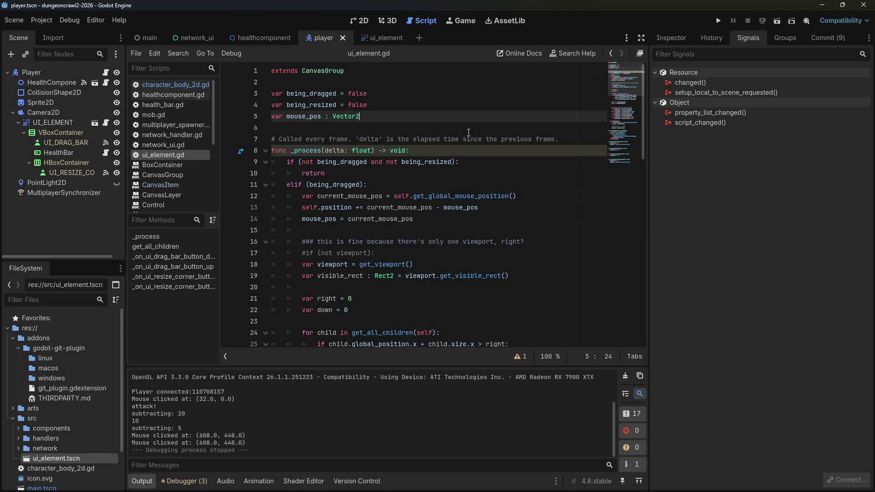
pyautogui.click(449, 140)
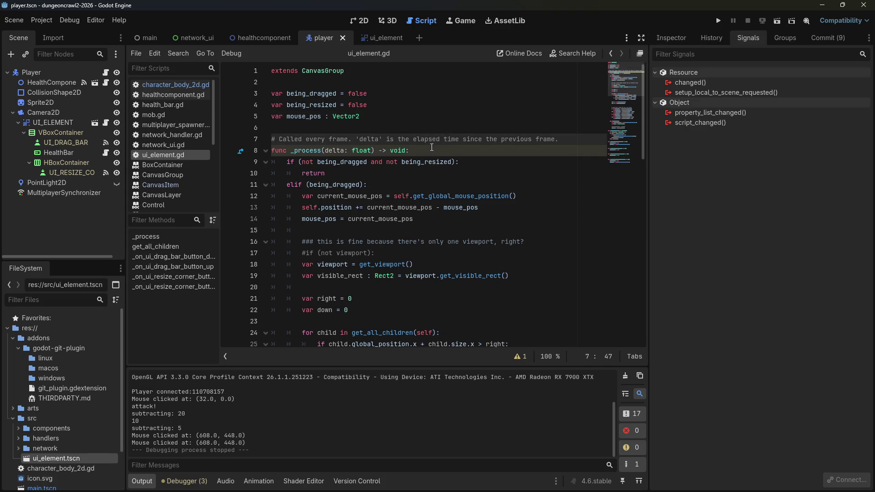
pyautogui.scroll(-5, 433, 235)
pyautogui.scroll(-3, 433, 235)
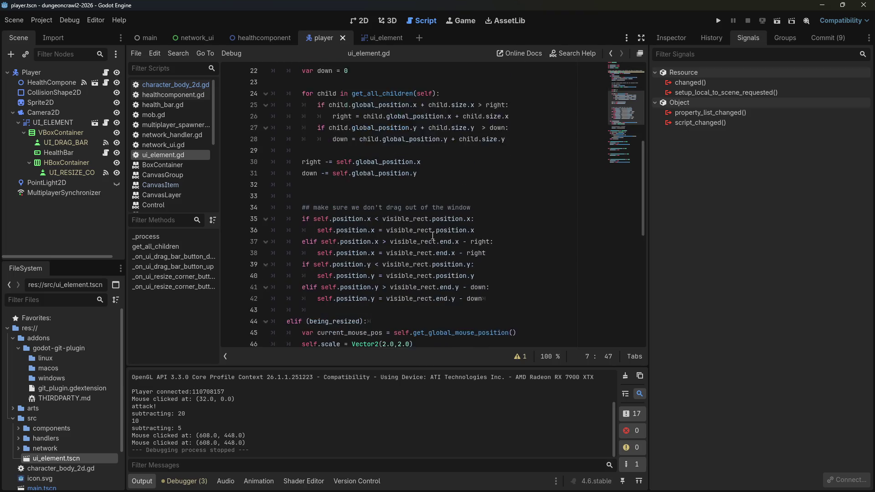
pyautogui.scroll(2, 432, 235)
pyautogui.scroll(3, 433, 235)
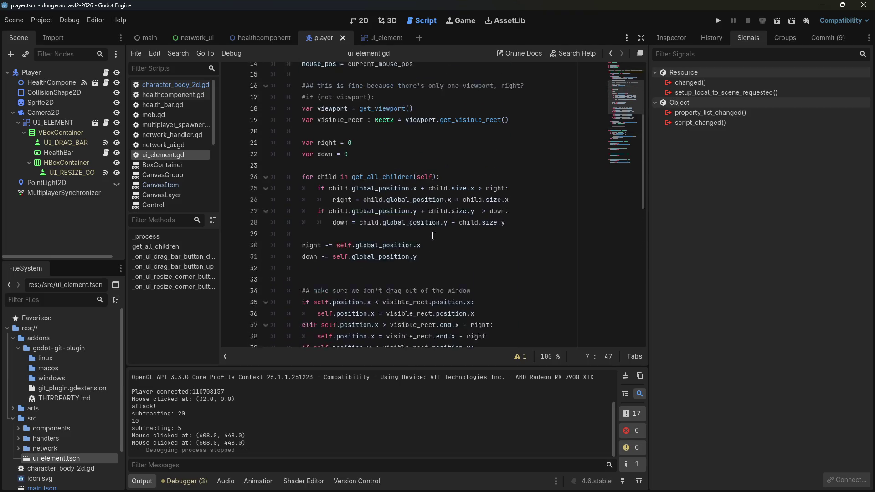
pyautogui.scroll(1, 433, 236)
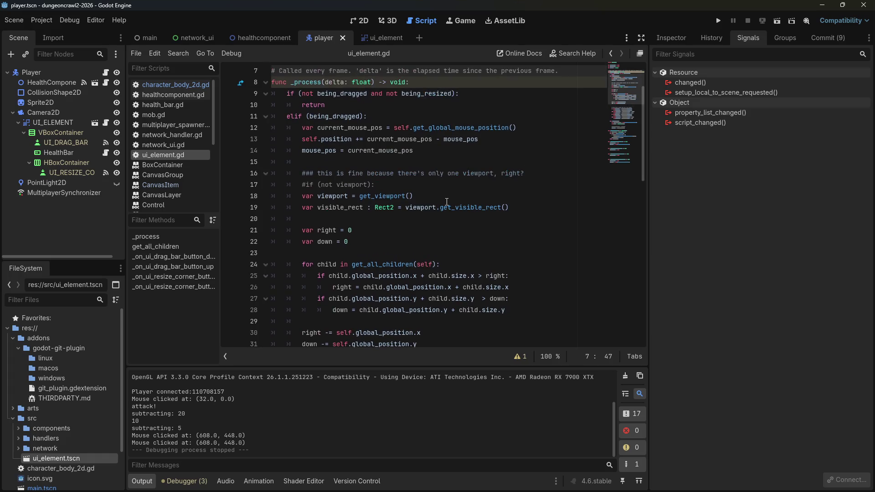
pyautogui.click(449, 192)
pyautogui.hotkey('ctrl', 'z')
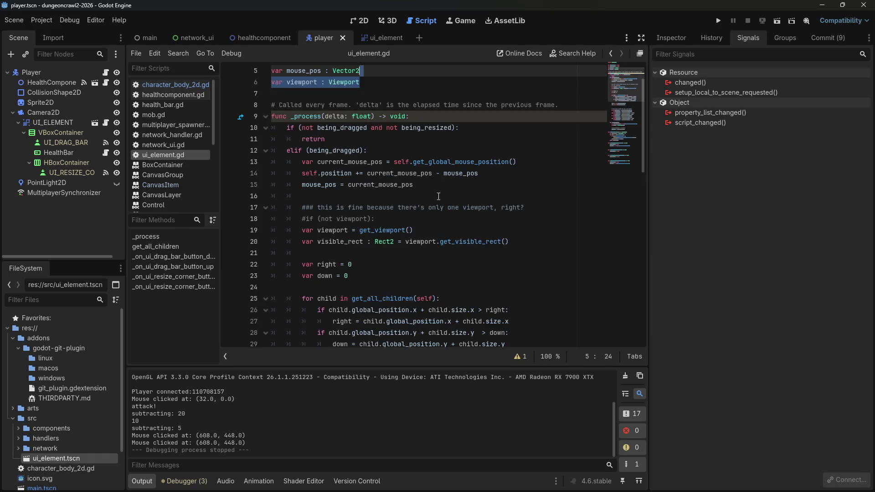
pyautogui.hotkey('ctrl', 'z')
pyautogui.hotkey('ctrl', 'z')
pyautogui.hotkey('ctrl', 'z')
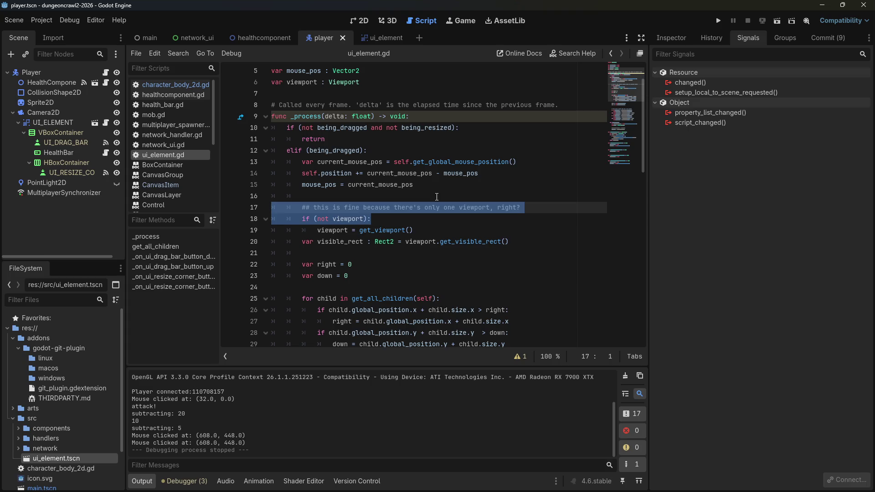
# Step: Insert a new line above the viewport check and start typing print(self)
pyautogui.scroll(1, 444, 201)
pyautogui.scroll(-2, 451, 192)
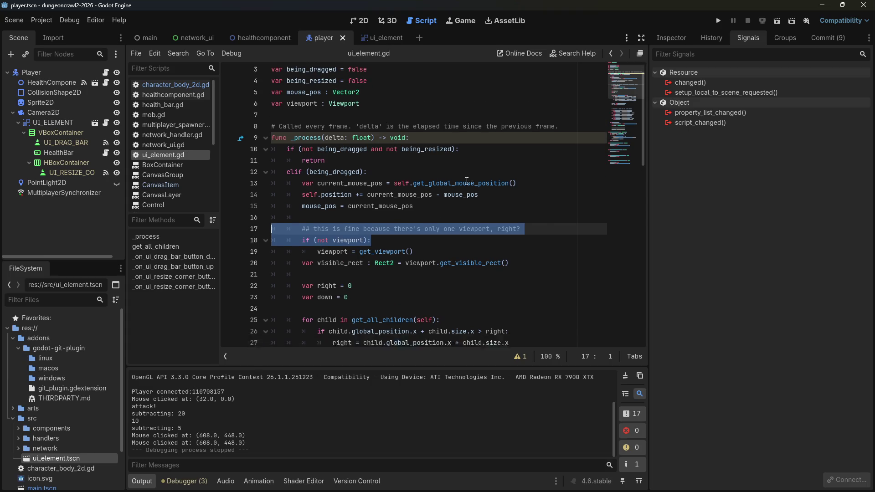
pyautogui.scroll(-5, 456, 184)
pyautogui.click(415, 185)
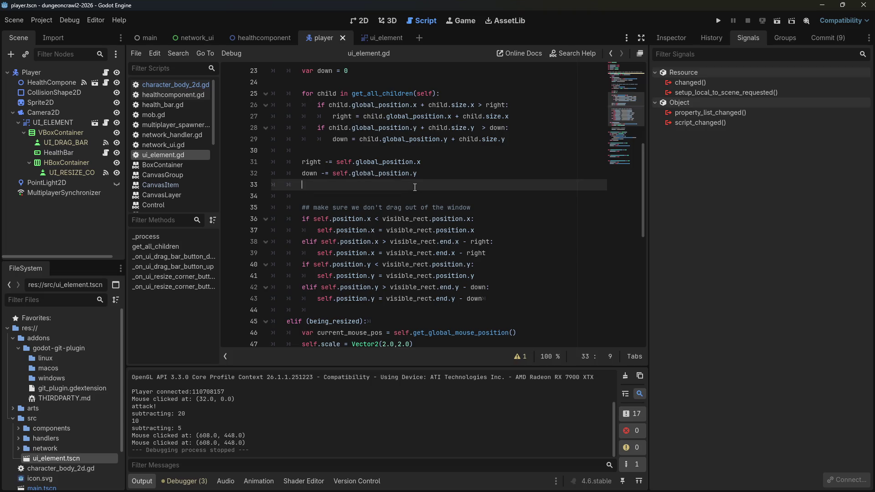
pyautogui.scroll(5, 415, 187)
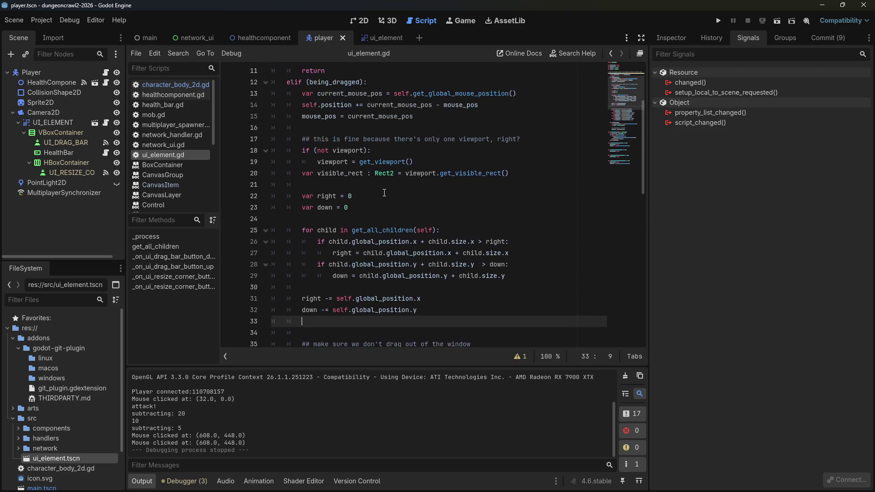
pyautogui.click(520, 157)
pyautogui.press('Return')
pyautogui.press('Return')
pyautogui.press('Up')
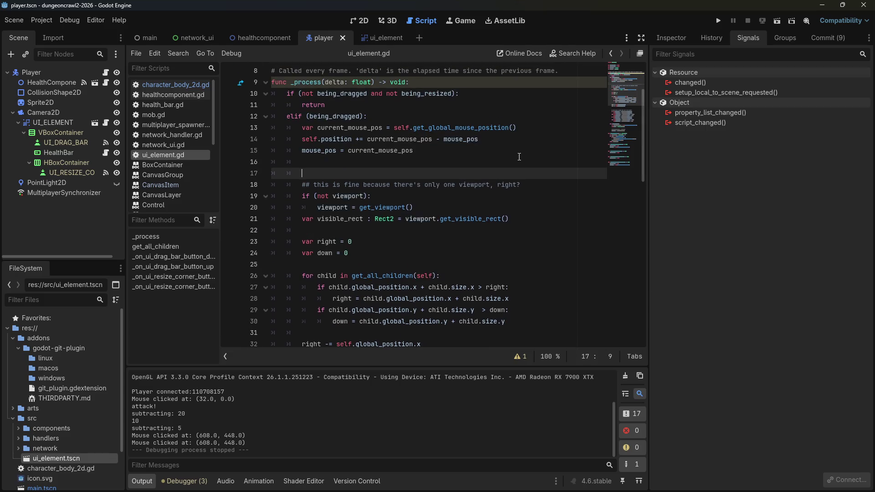
pyautogui.write('print(sel')
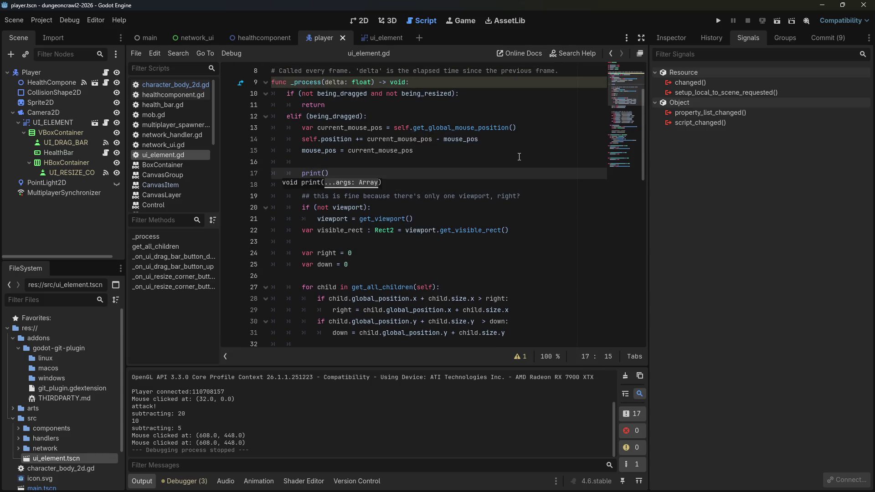
pyautogui.write('f')
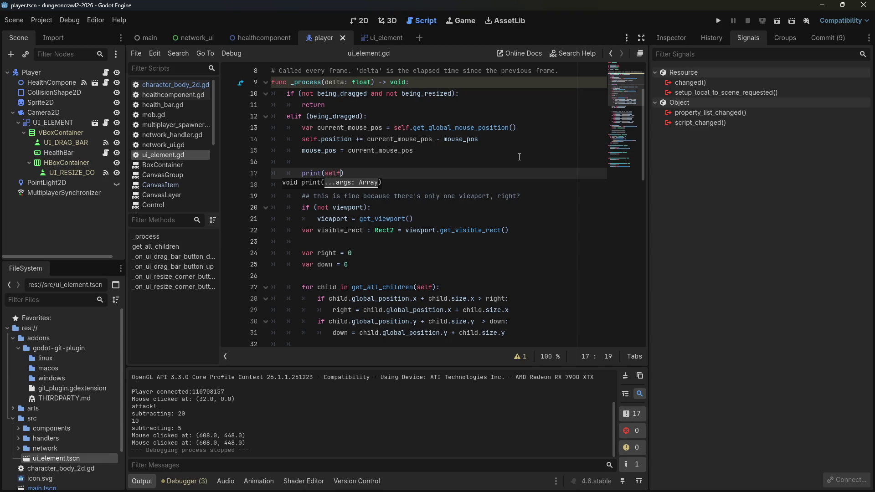
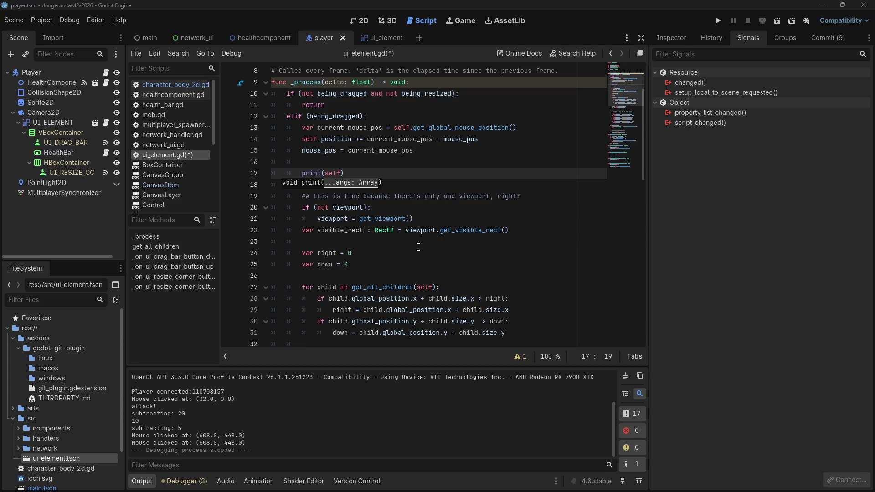
# Step: Run the project with the print(self) line and close the extra debug game instance
pyautogui.click(416, 243)
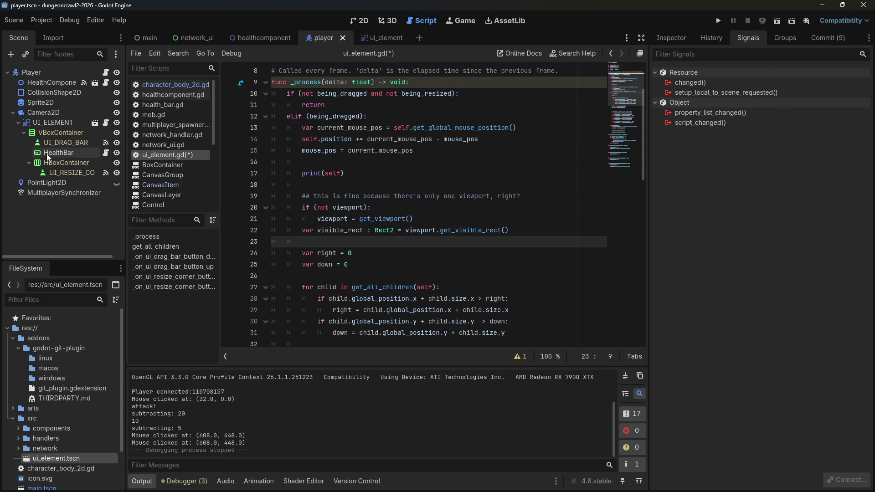
pyautogui.click(720, 21)
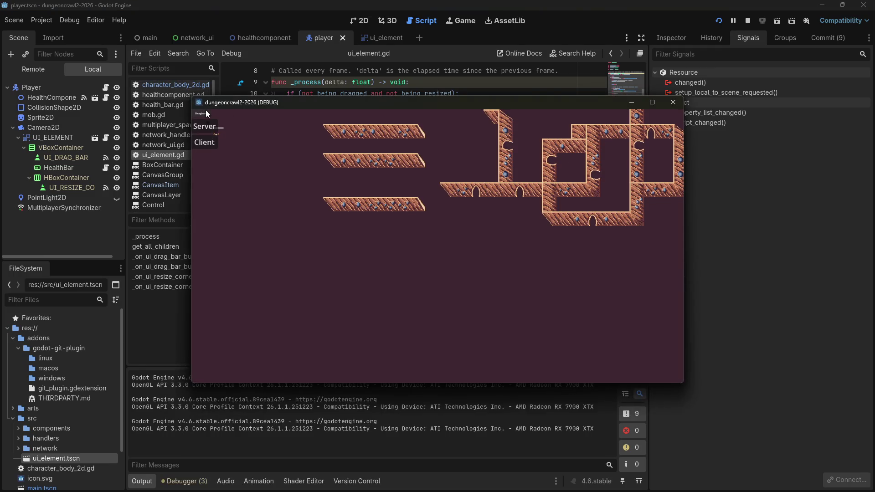
pyautogui.moveTo(231, 106); pyautogui.dragTo(750, 203)
pyautogui.click(723, 223)
# Step: Connect in-game and grab the player's UI panel to log UI_ELEMENT CanvasGroup, then stop
pyautogui.click(205, 142)
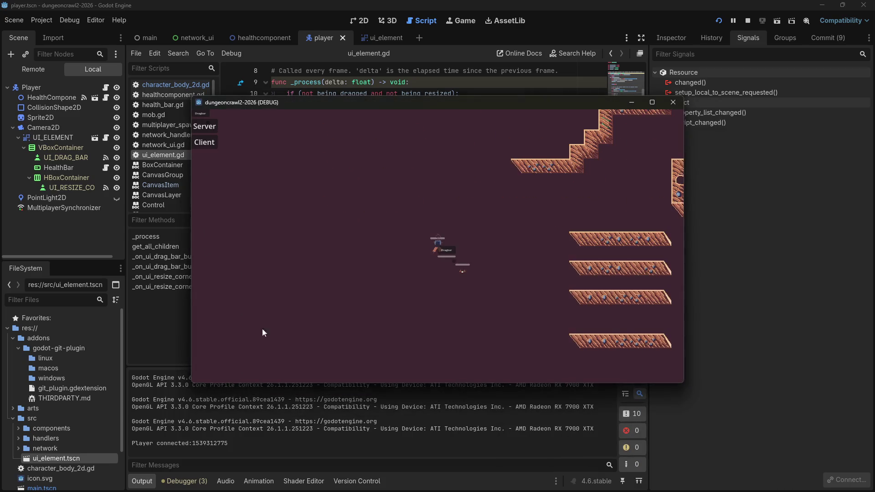
pyautogui.click(360, 280)
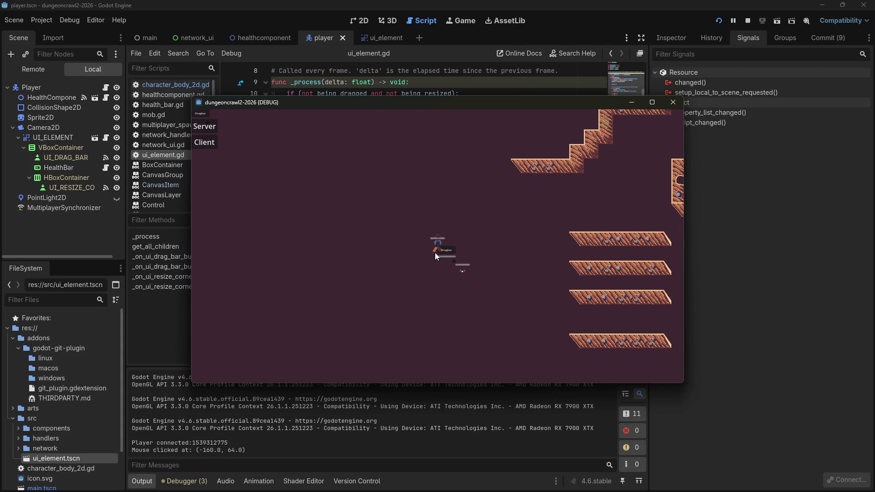
pyautogui.click(451, 253)
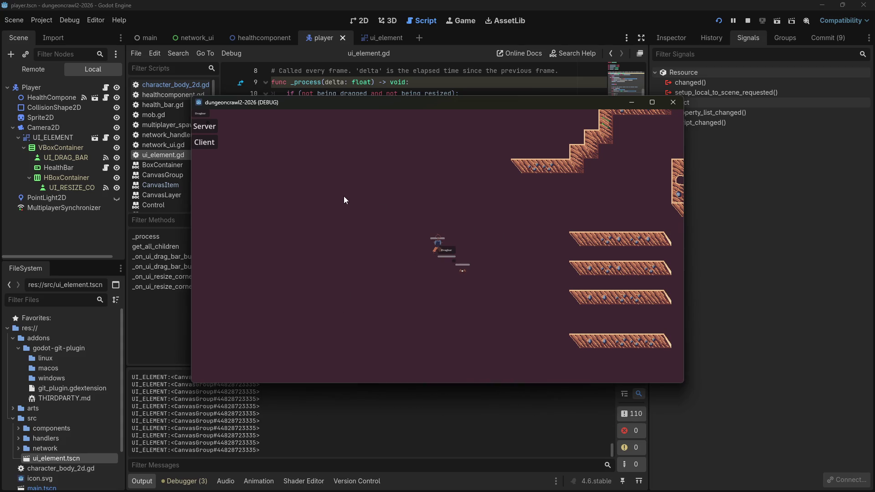
pyautogui.click(674, 102)
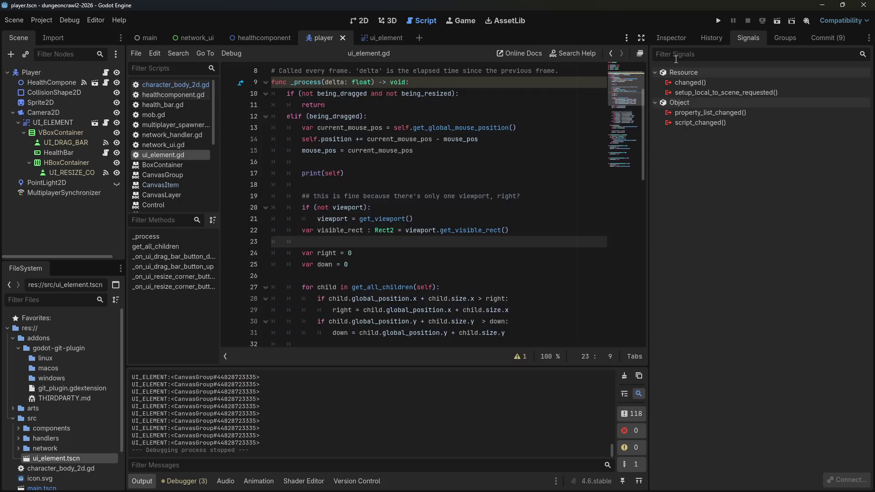
# Step: Change line 17's debug print to print(self.position)
pyautogui.click(383, 219)
pyautogui.click(341, 174)
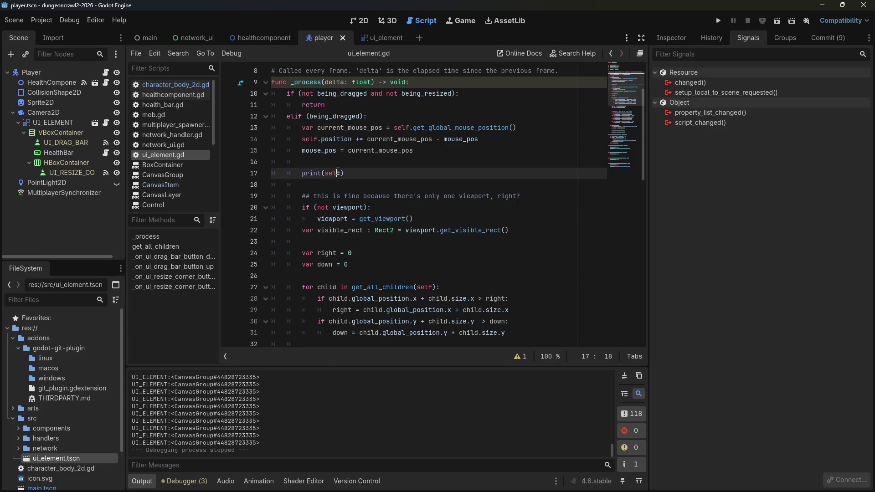
pyautogui.write('.position')
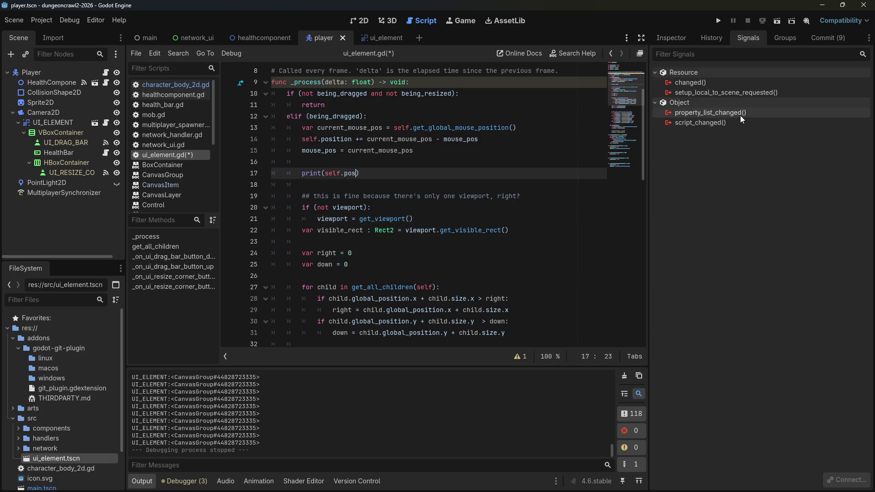
# Step: Run the game as a client and move the player, logging positions like (0.0, 0.0), then stop
pyautogui.click(718, 21)
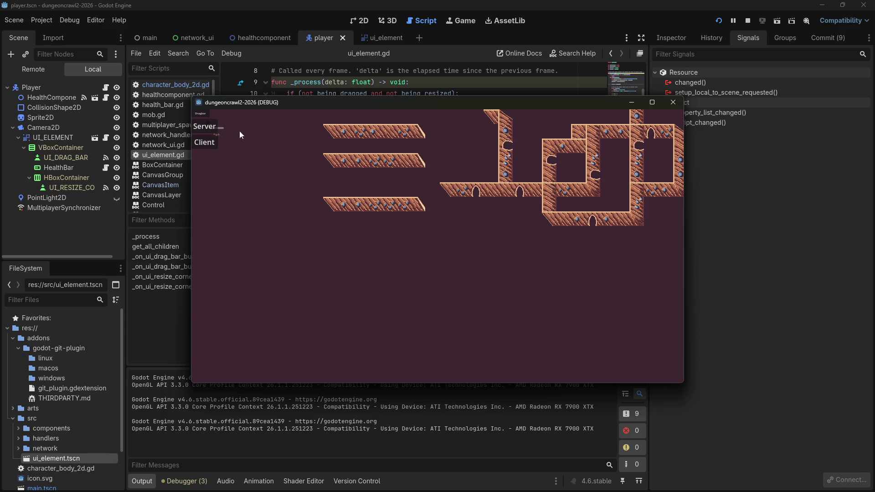
pyautogui.moveTo(279, 105); pyautogui.dragTo(373, 125)
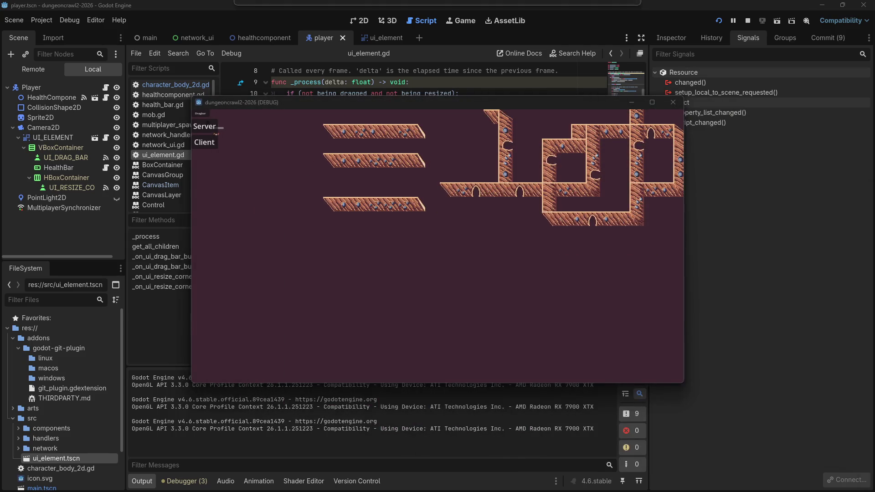
pyautogui.click(203, 144)
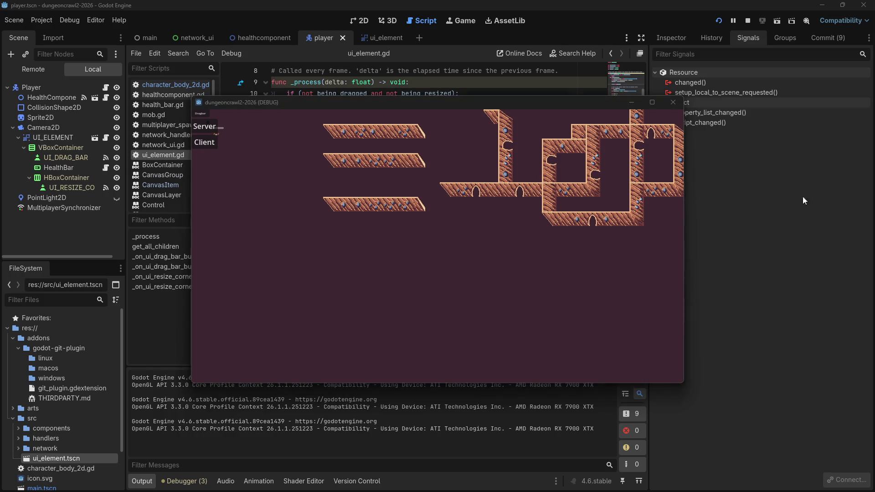
pyautogui.click(213, 143)
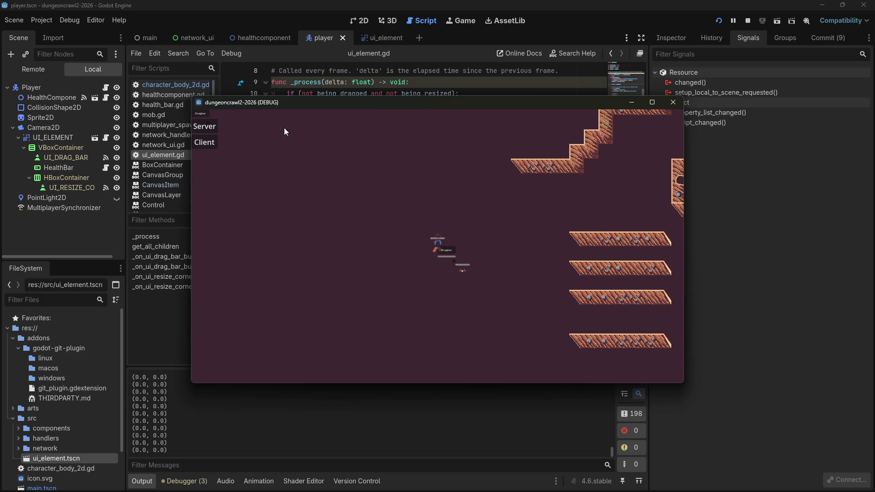
pyautogui.press('d')
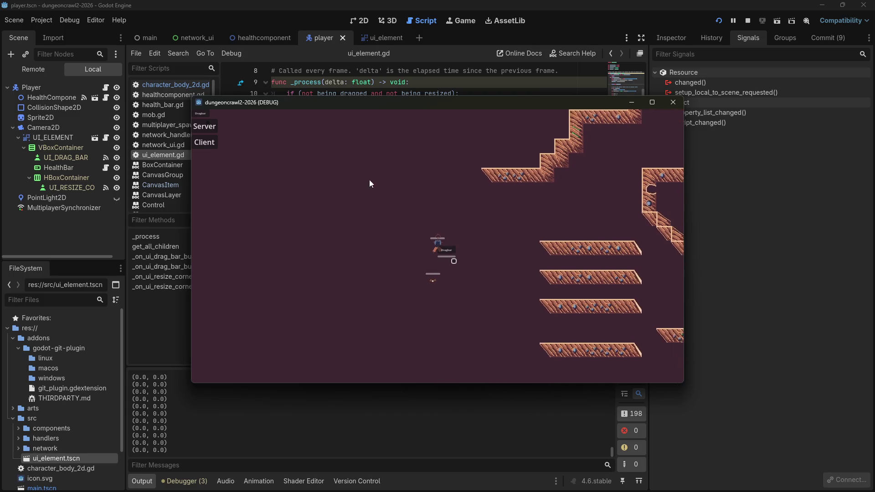
pyautogui.click(450, 247)
pyautogui.press('w')
pyautogui.press('a')
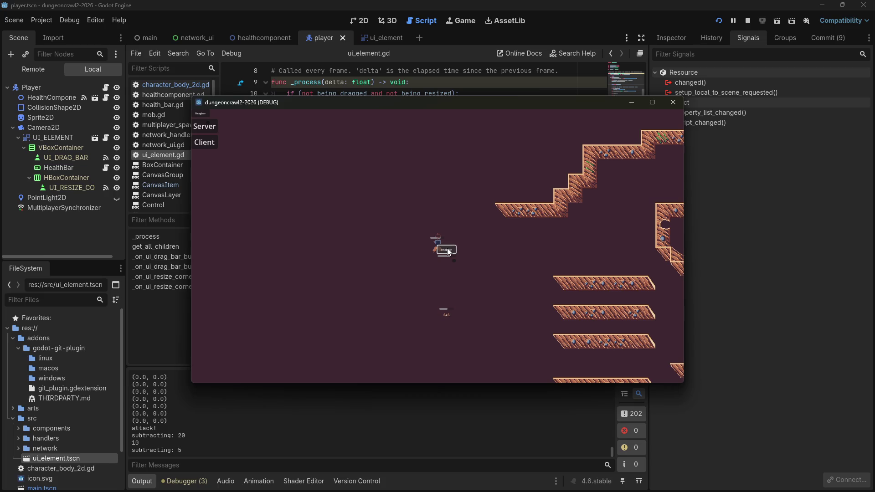
pyautogui.click(750, 19)
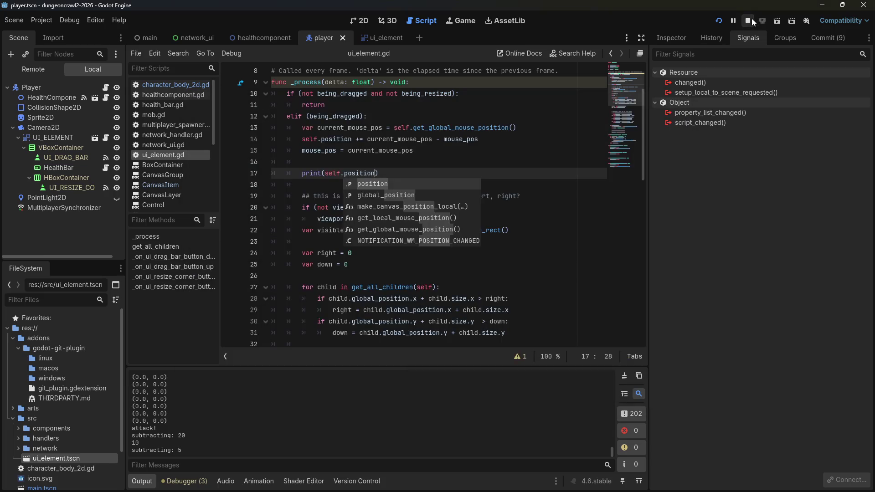
# Step: Change line 17 to print(self.global_position) and run the project
pyautogui.click(344, 173)
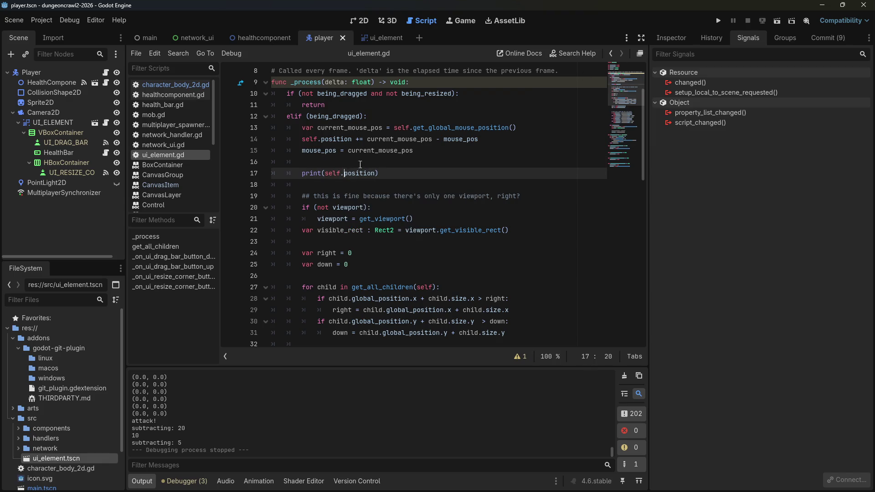
pyautogui.write('global_')
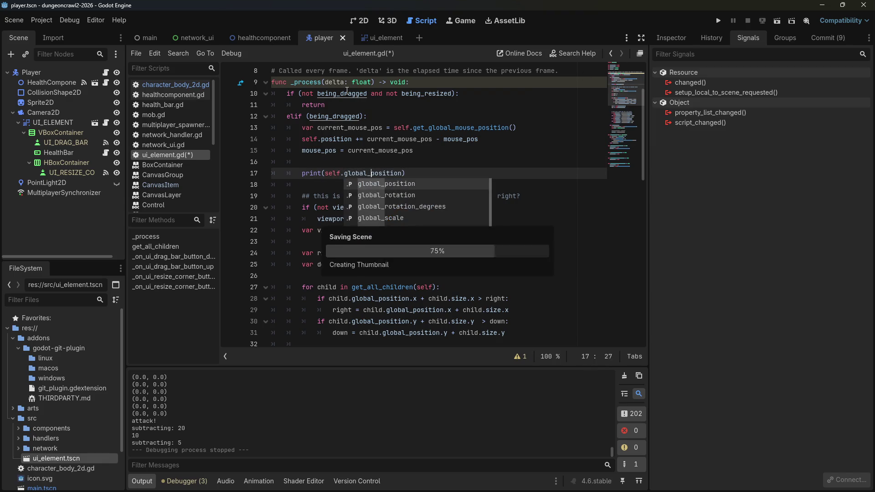
pyautogui.click(718, 21)
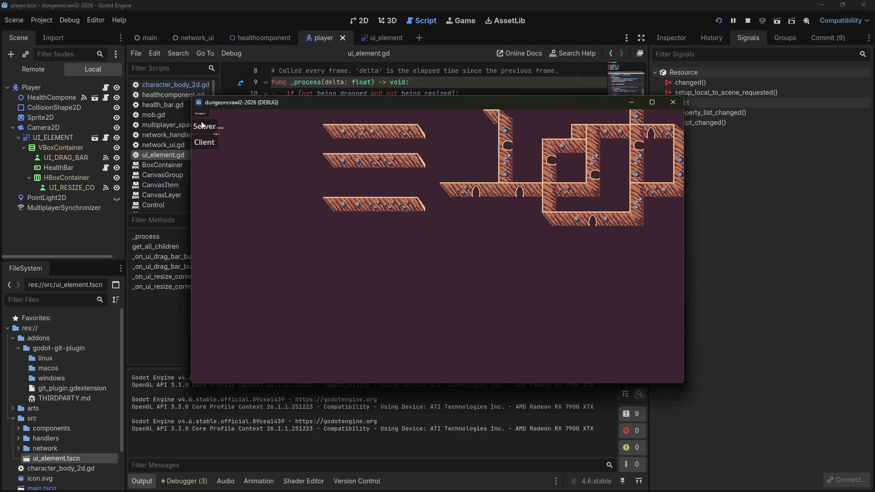
# Step: Join as client and drag the Server/Client panel and player UI while global positions log, then stop
pyautogui.moveTo(221, 118)
pyautogui.mouseDown()
pyautogui.moveTo(299, 133)
pyautogui.moveTo(565, 224)
pyautogui.moveTo(754, 354)
pyautogui.moveTo(424, 141)
pyautogui.moveTo(244, 51)
pyautogui.mouseUp()
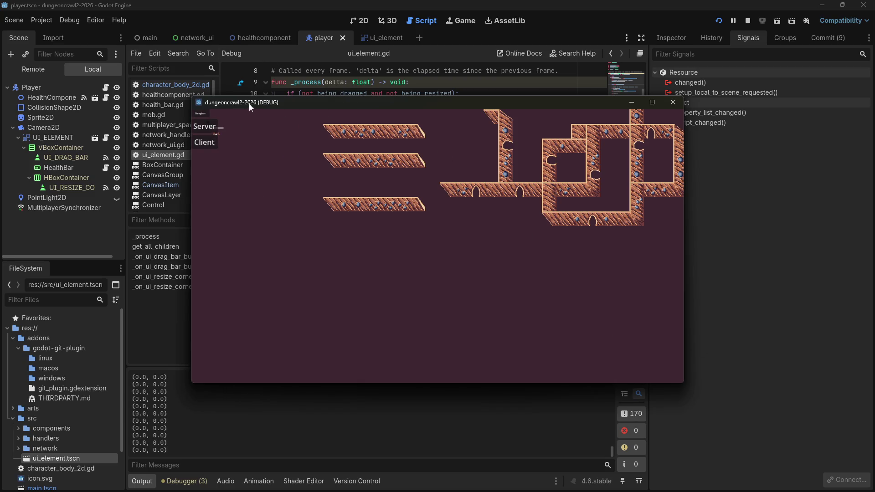
pyautogui.click(206, 147)
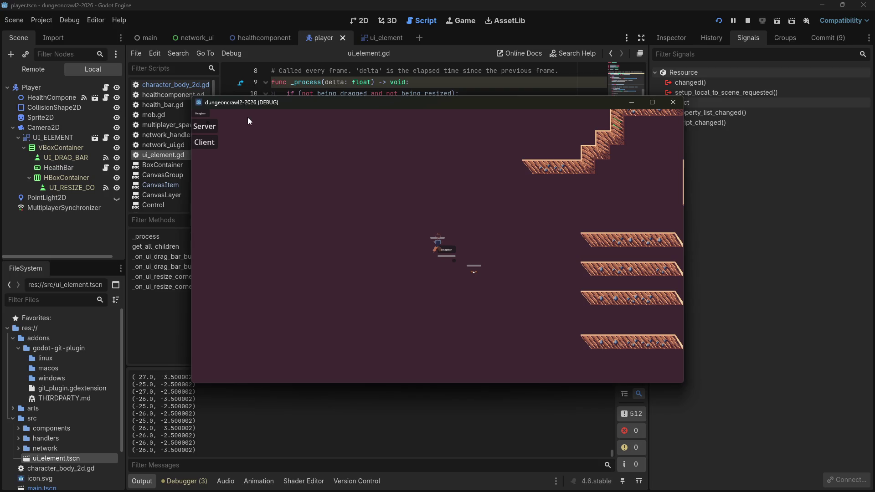
pyautogui.moveTo(204, 114)
pyautogui.mouseDown()
pyautogui.moveTo(279, 173)
pyautogui.moveTo(291, 197)
pyautogui.moveTo(227, 132)
pyautogui.moveTo(298, 182)
pyautogui.mouseUp()
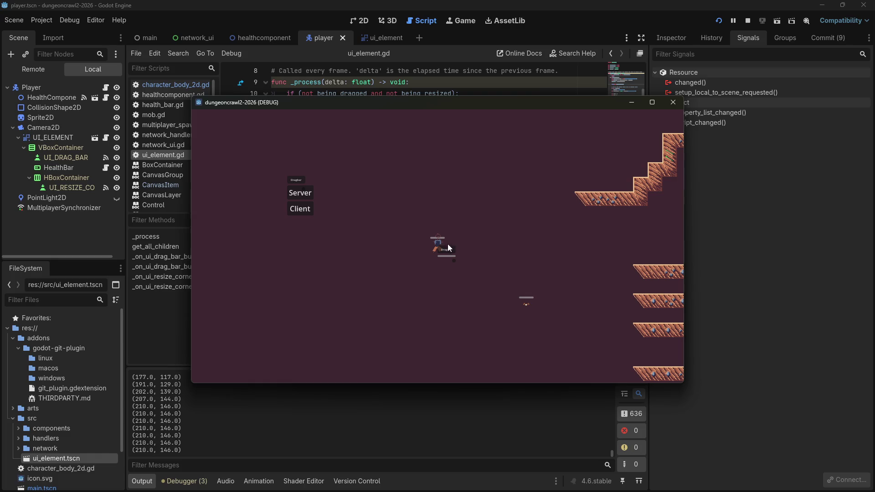
pyautogui.moveTo(492, 273)
pyautogui.mouseDown()
pyautogui.moveTo(620, 320)
pyautogui.moveTo(280, 141)
pyautogui.mouseUp()
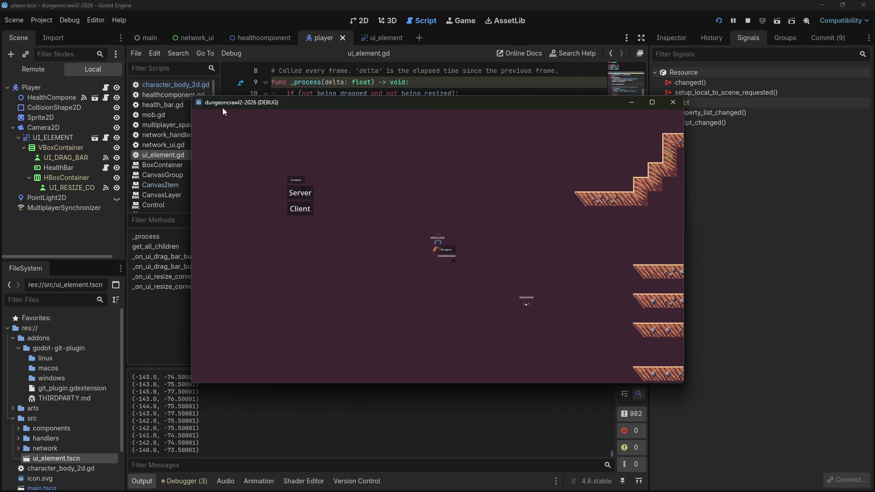
pyautogui.moveTo(291, 179)
pyautogui.mouseDown()
pyautogui.moveTo(359, 182)
pyautogui.moveTo(167, 92)
pyautogui.moveTo(237, 119)
pyautogui.moveTo(282, 167)
pyautogui.mouseUp()
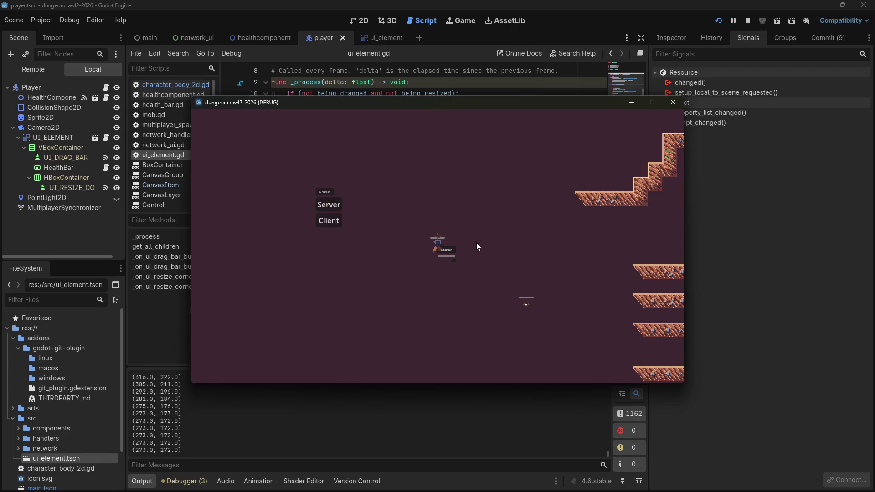
pyautogui.moveTo(450, 251); pyautogui.dragTo(481, 250)
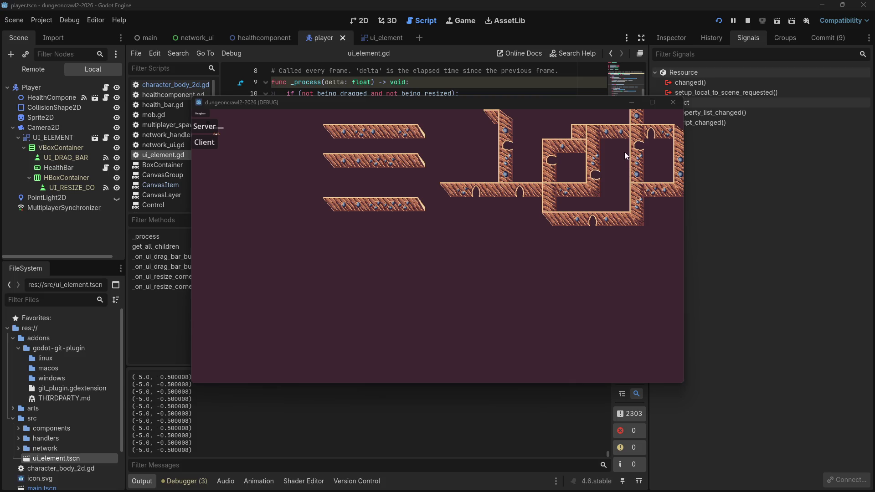
pyautogui.click(674, 102)
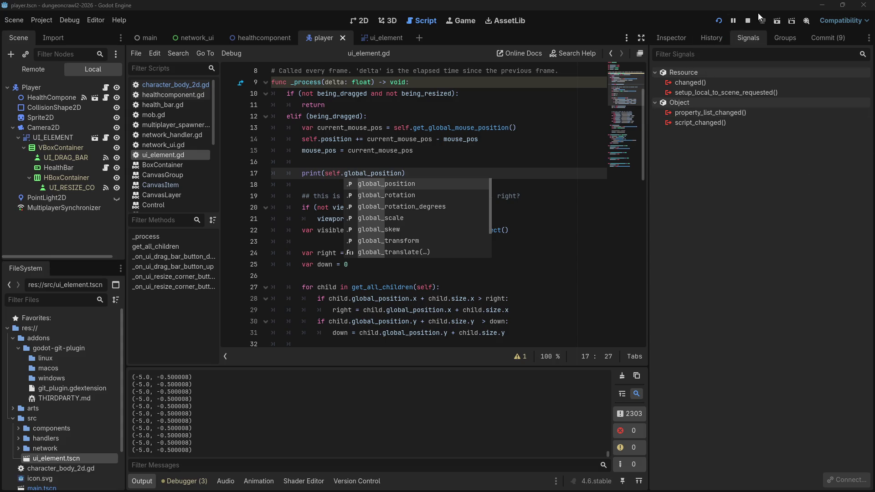
pyautogui.click(747, 21)
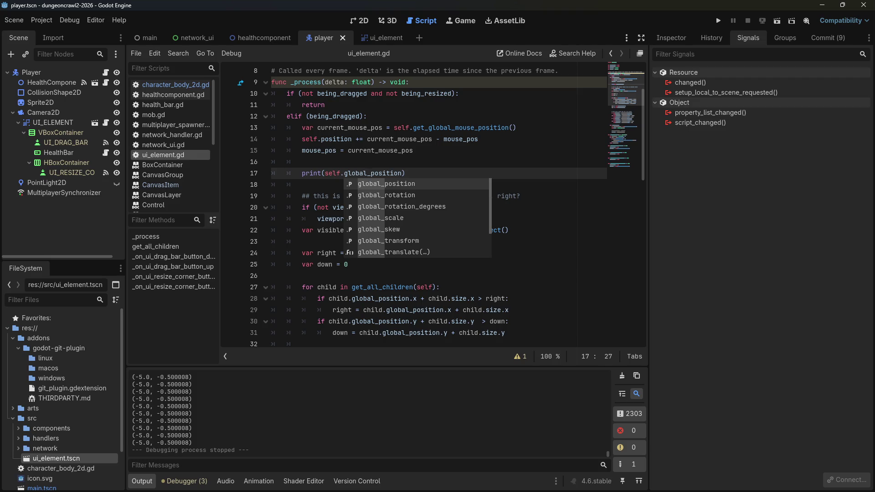
pyautogui.hotkey('alt', 'Tab')
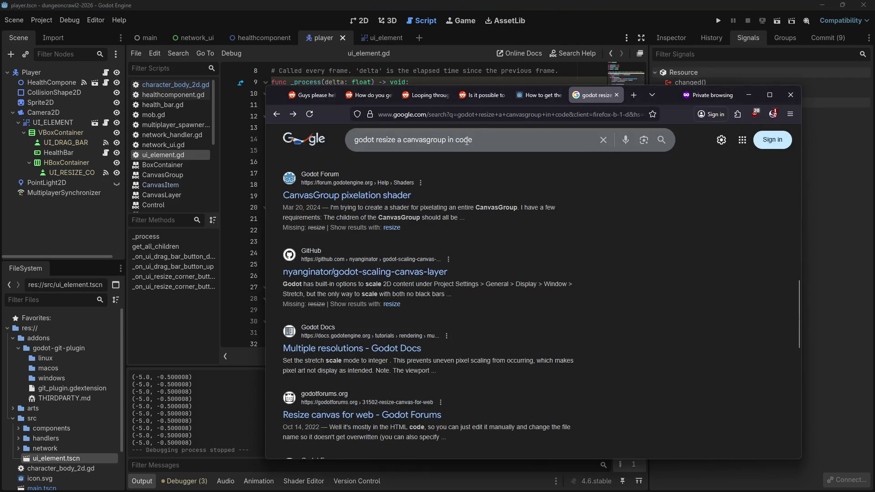
# Step: Search Google for 'godot does moving the camera move the global position'
pyautogui.write('godot mo')
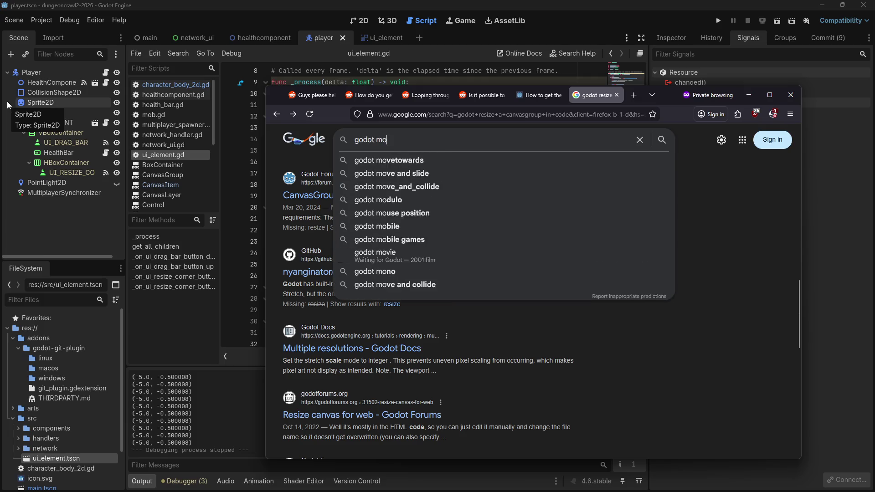
pyautogui.write('ving camera moving ')
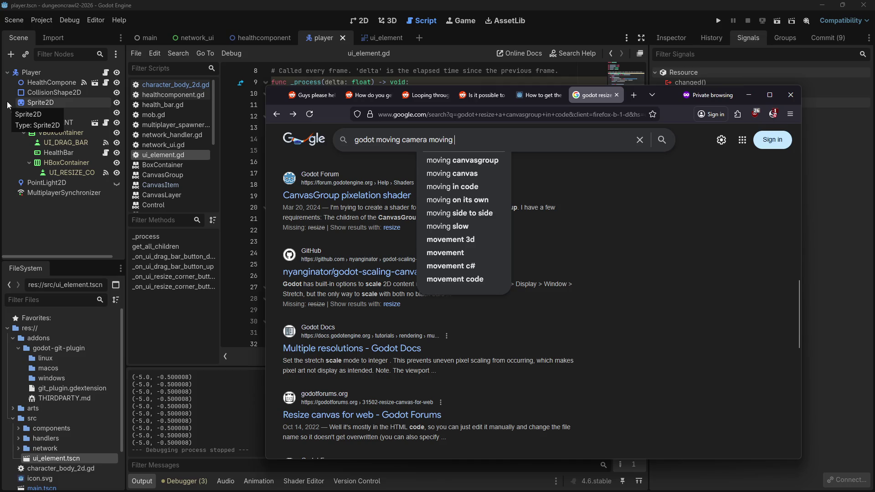
pyautogui.write('globa')
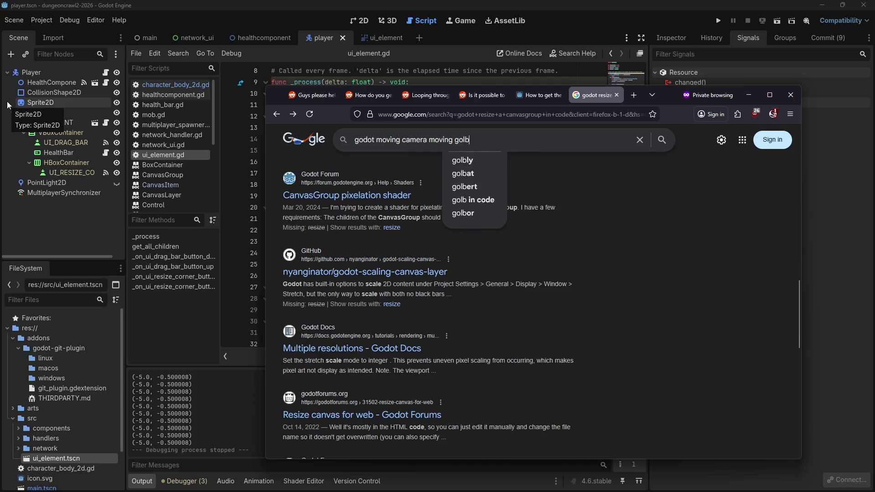
pyautogui.write('l_position')
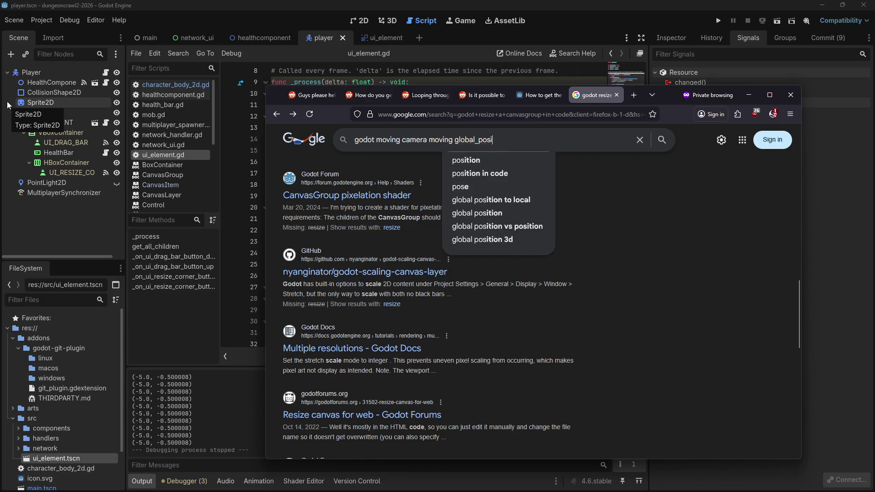
pyautogui.press('Return')
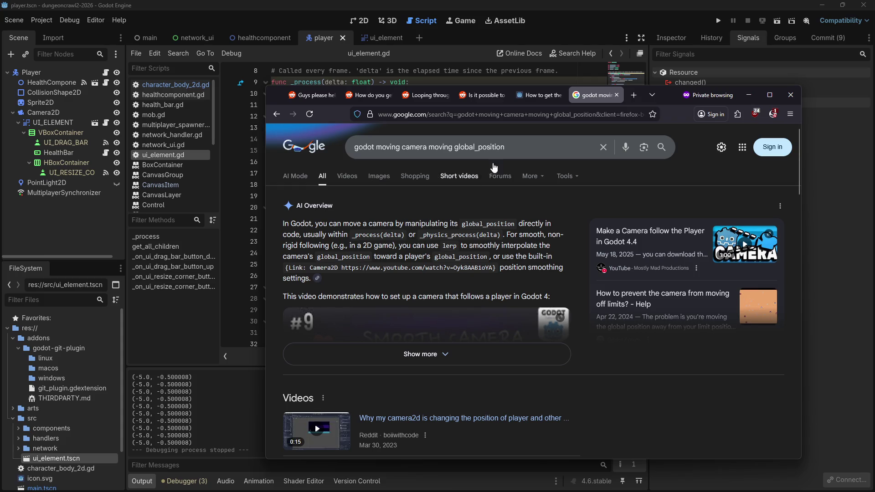
pyautogui.moveTo(507, 146); pyautogui.dragTo(354, 146)
pyautogui.write('godo')
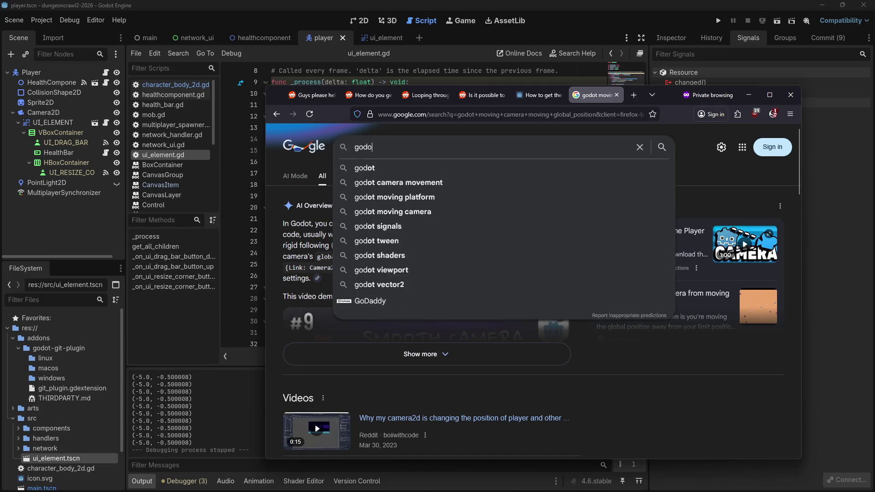
pyautogui.write('t does moving the ca')
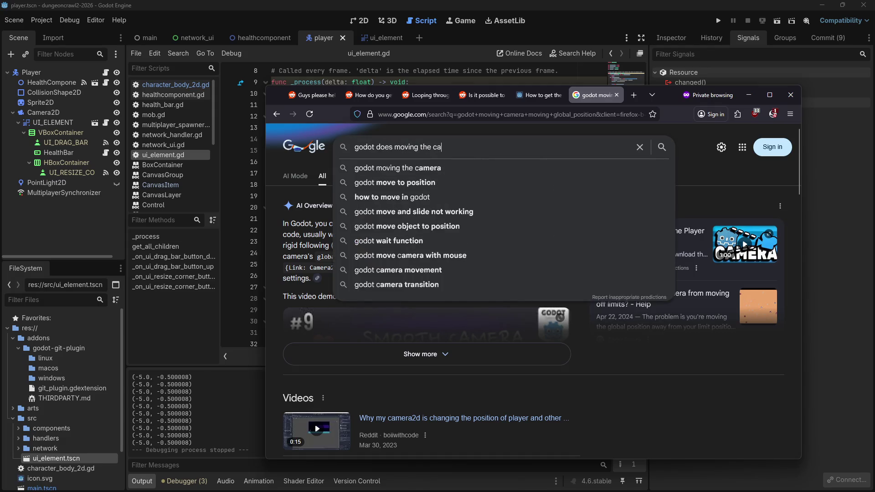
pyautogui.write('mera move the global position')
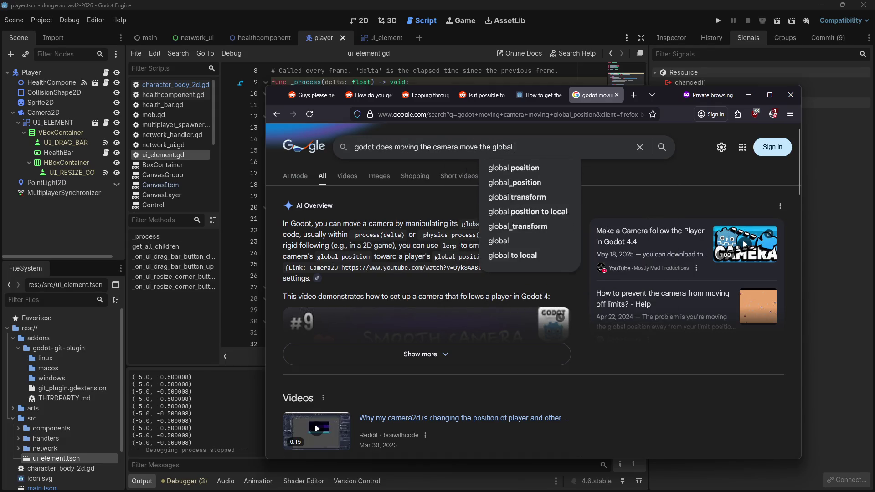
pyautogui.press('Return')
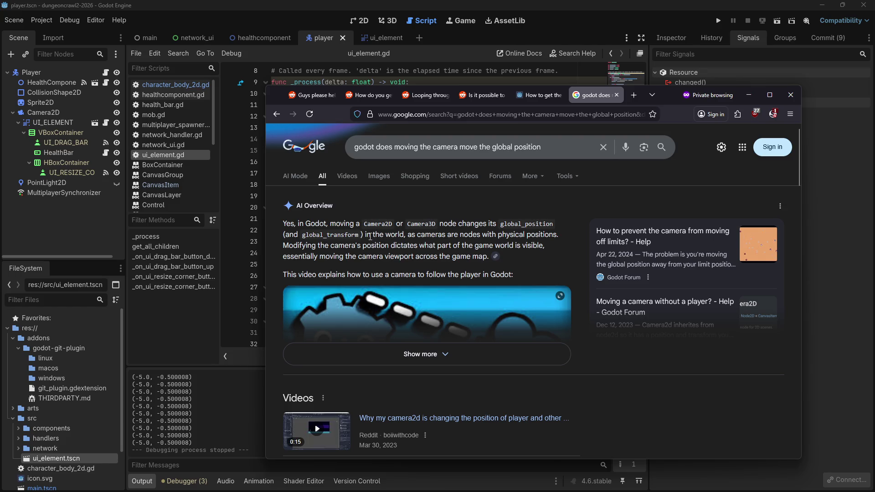
# Step: Read the expanded AI overview answer, then close the tab and minimise Firefox
pyautogui.click(443, 356)
pyautogui.scroll(-3, 467, 218)
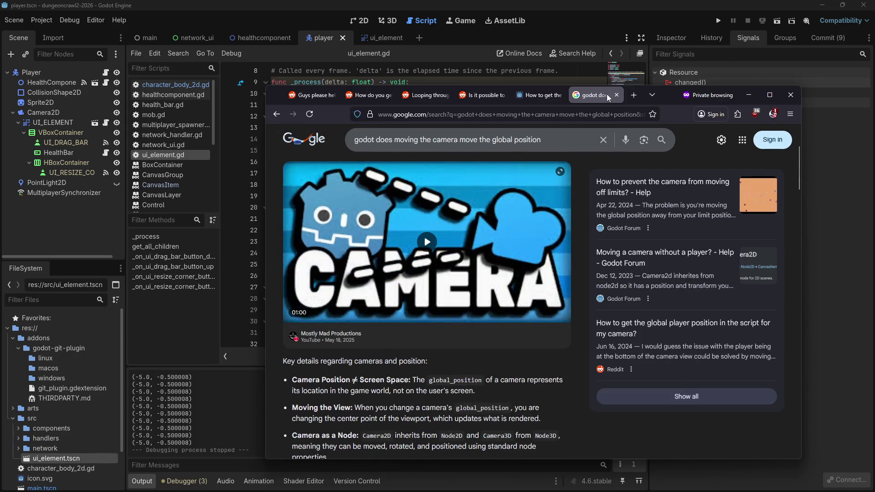
pyautogui.click(617, 95)
pyautogui.click(755, 96)
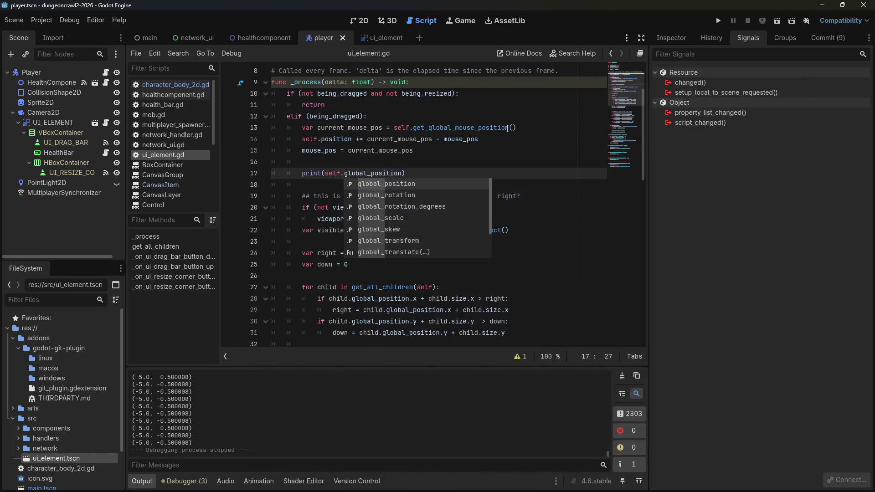
# Step: Open the Viewport class documentation from the ui_element.gd script
pyautogui.rightClick(31, 114)
pyautogui.click(340, 111)
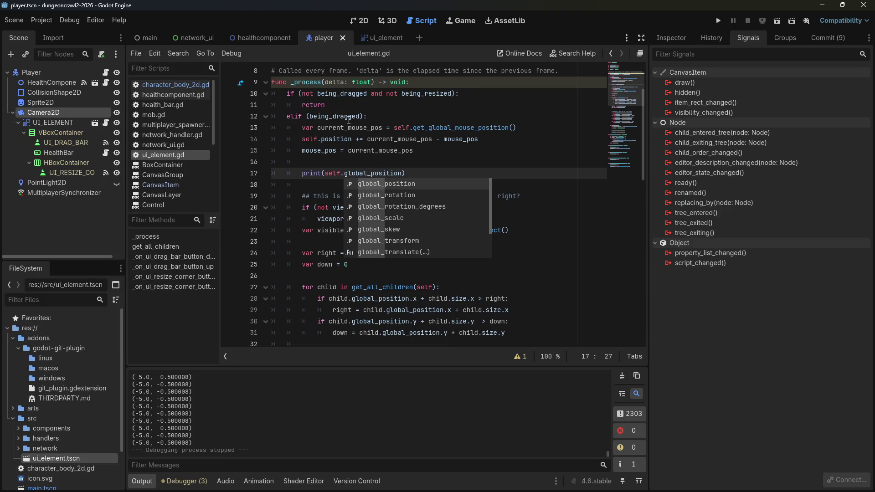
pyautogui.scroll(3, 349, 120)
pyautogui.click(423, 182)
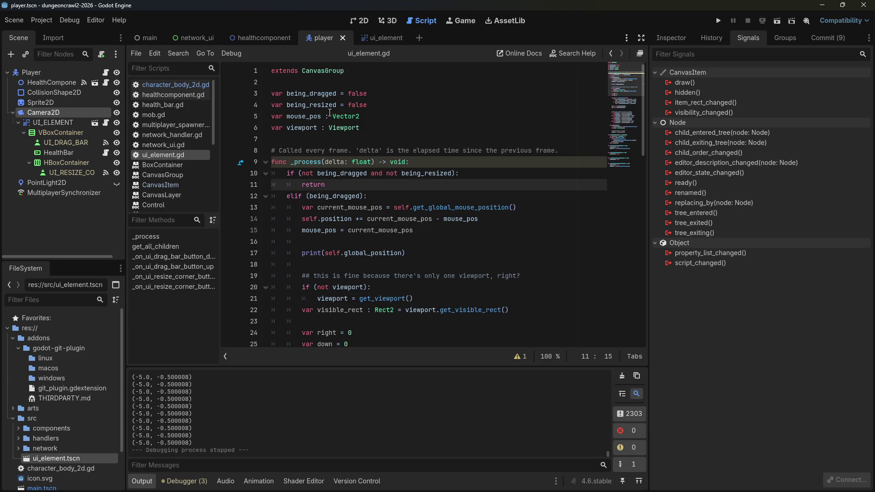
pyautogui.click(364, 160)
# Step: Scroll through the Viewport reference's properties and methods, then return to the ui_element scene
pyautogui.scroll(-10, 371, 160)
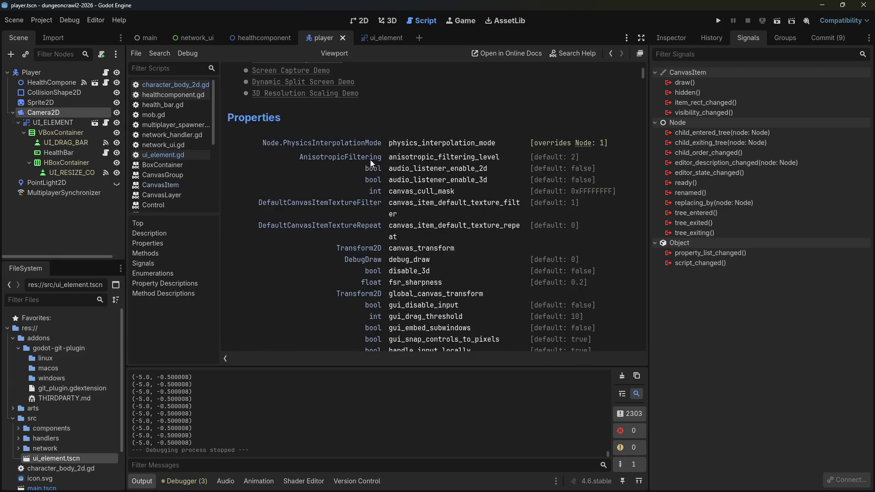
pyautogui.scroll(-5, 371, 161)
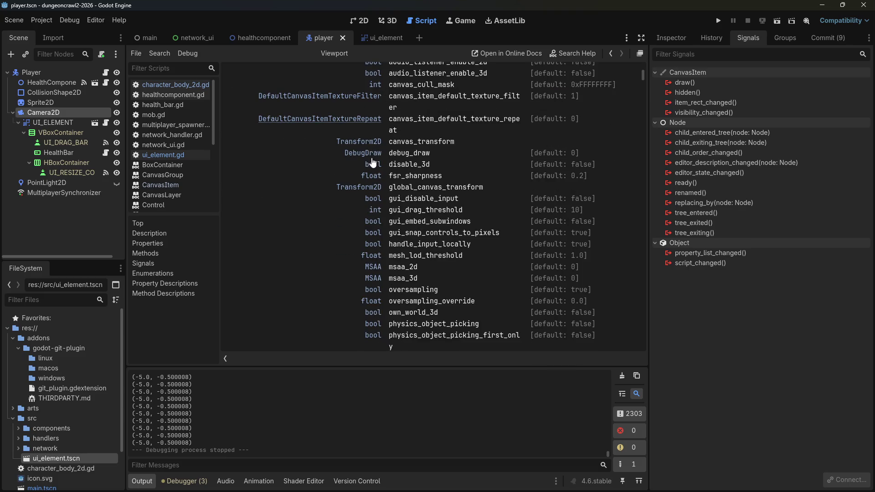
pyautogui.scroll(-5, 309, 132)
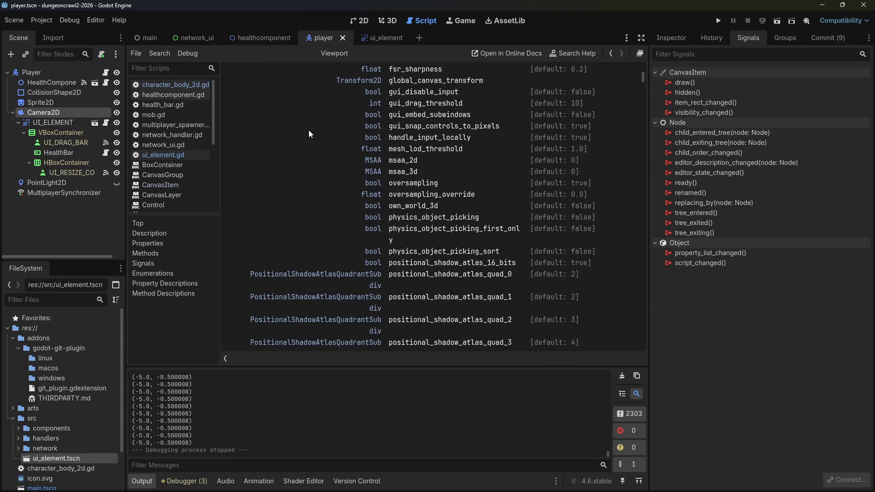
pyautogui.scroll(-10, 309, 132)
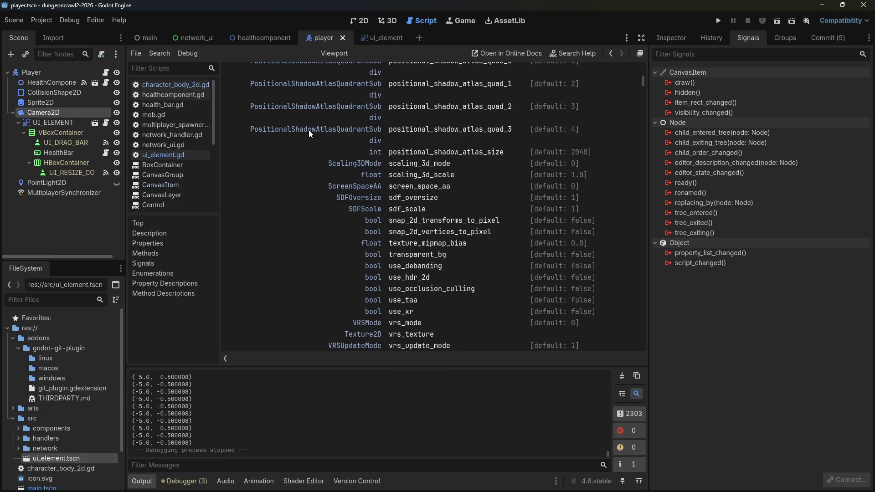
pyautogui.scroll(-5, 308, 130)
pyautogui.scroll(10, 321, 134)
pyautogui.scroll(18, 333, 138)
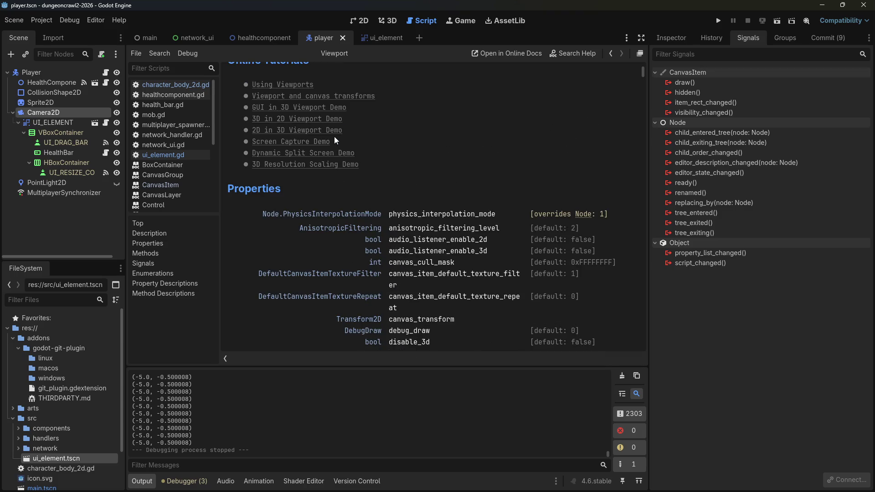
pyautogui.scroll(-12, 335, 136)
pyautogui.scroll(-8, 302, 172)
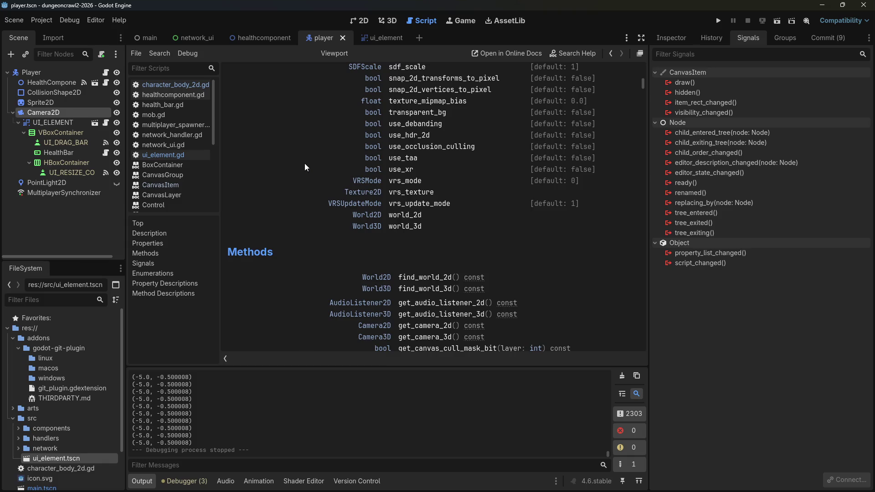
pyautogui.scroll(-8, 304, 163)
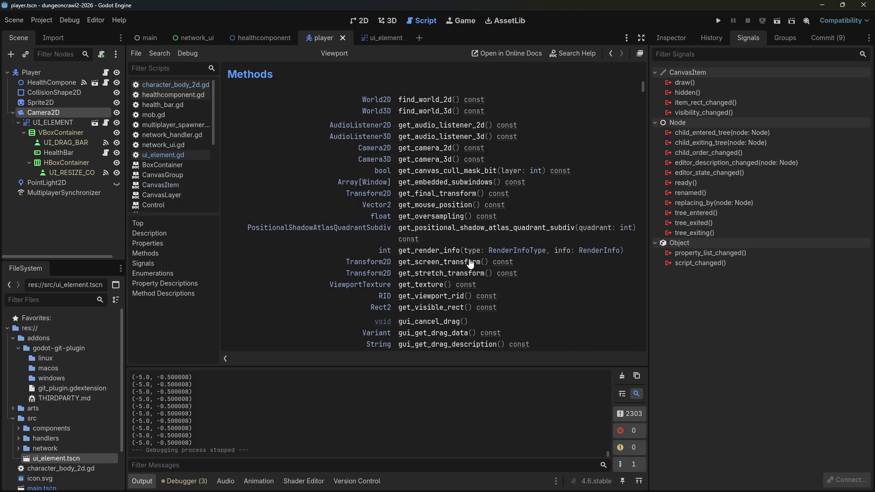
pyautogui.scroll(-5, 318, 243)
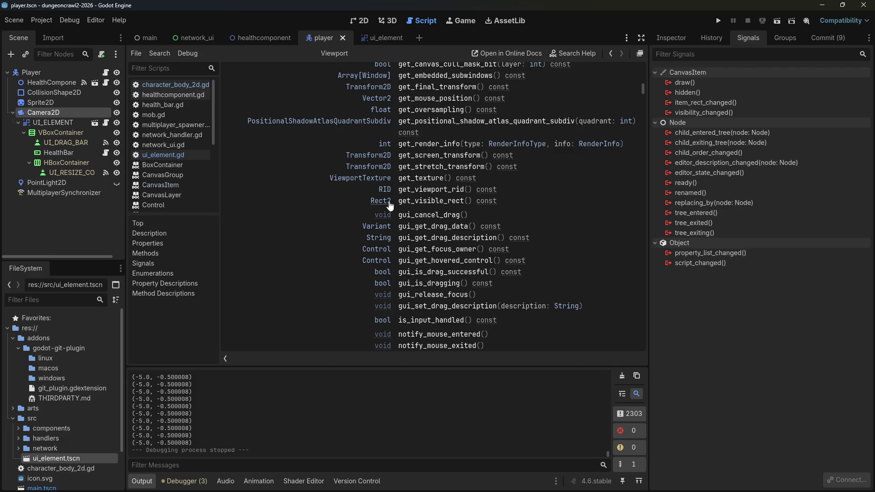
pyautogui.scroll(-6, 309, 294)
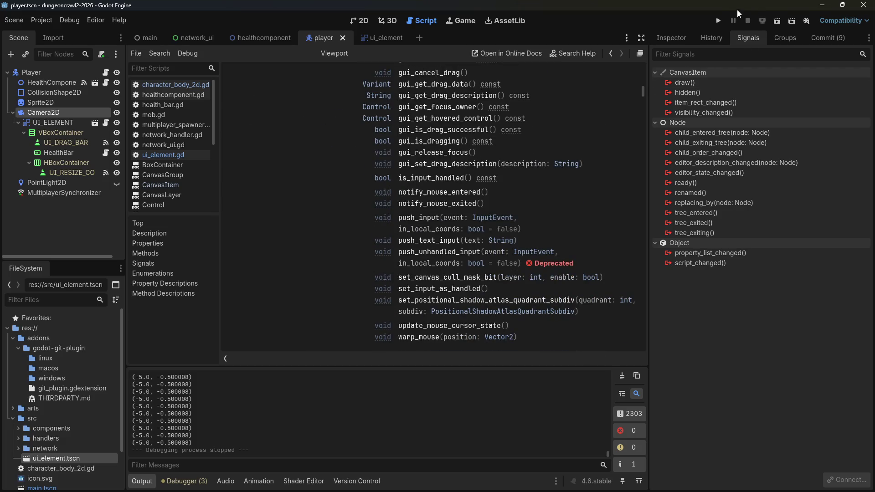
pyautogui.click(371, 37)
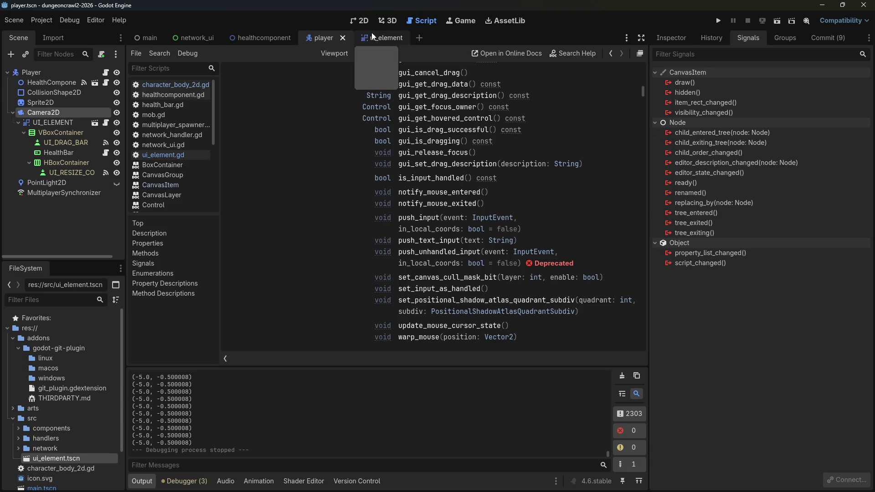
# Step: Comment out the print(self.global_position) line 17 in ui_element.gd
pyautogui.click(135, 157)
pyautogui.click(351, 184)
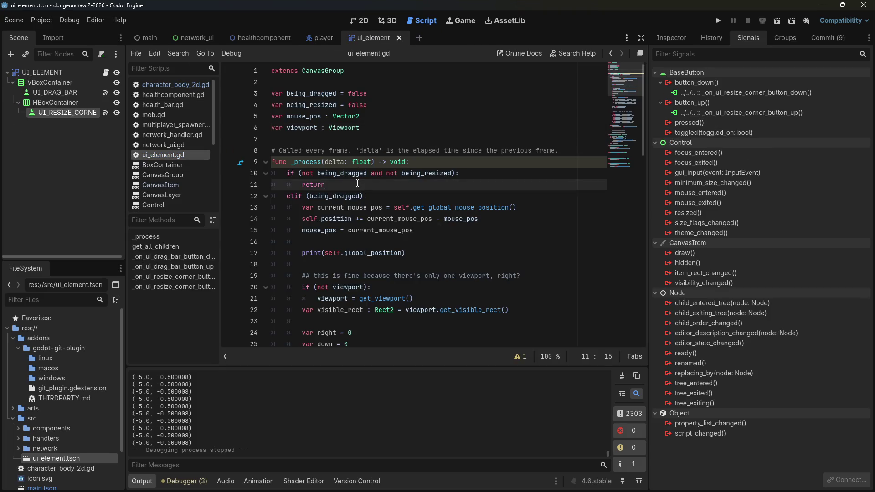
pyautogui.scroll(-1, 350, 197)
pyautogui.moveTo(325, 219); pyautogui.dragTo(403, 218)
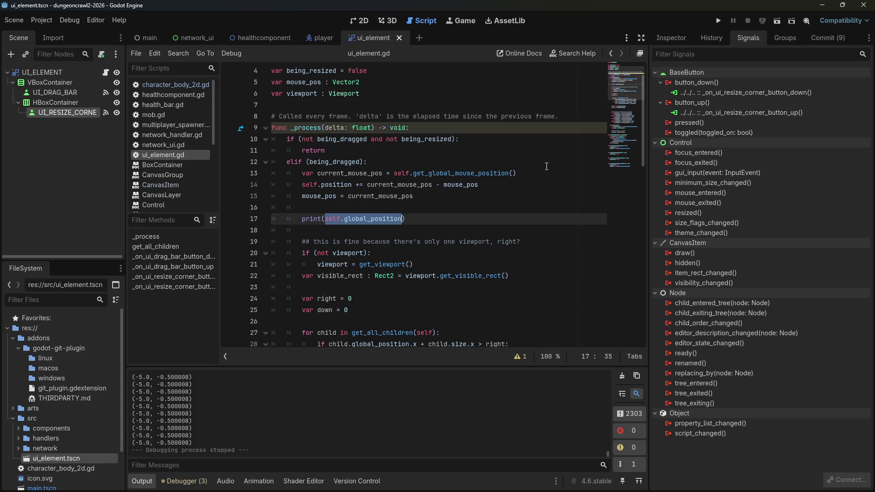
pyautogui.write('viewport.')
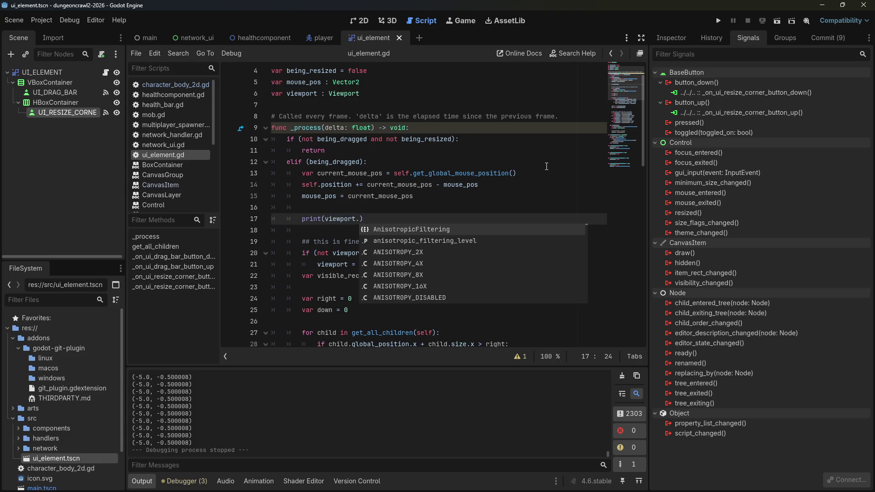
pyautogui.hotkey('ctrl', 'z')
pyautogui.press('Escape')
pyautogui.hotkey('ctrl', 'k')
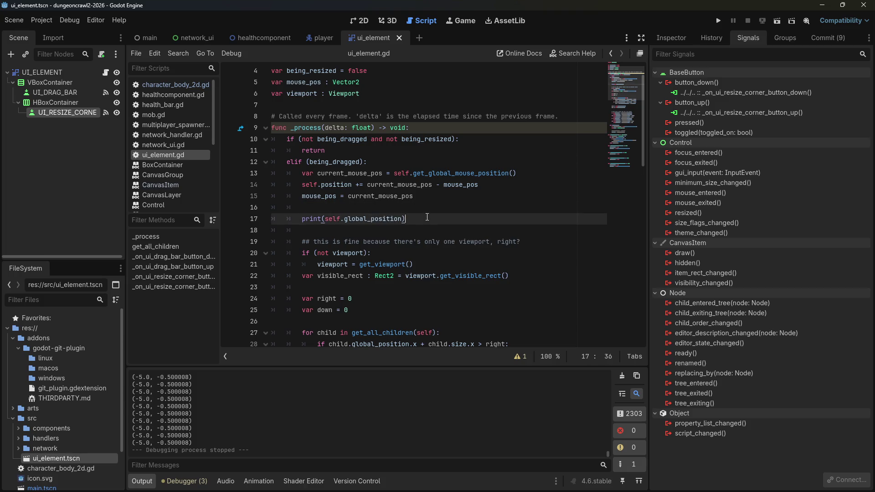
pyautogui.press('End')
# Step: Add print(visible_rect) near line 23, save the script, and run the game
pyautogui.click(341, 287)
pyautogui.press('Return')
pyautogui.press('Return')
pyautogui.press('Up')
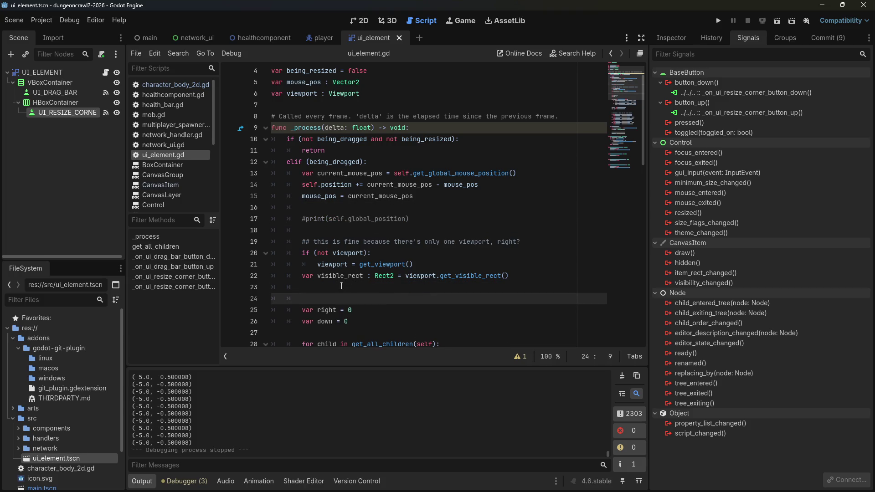
pyautogui.write('nt(visible_rec')
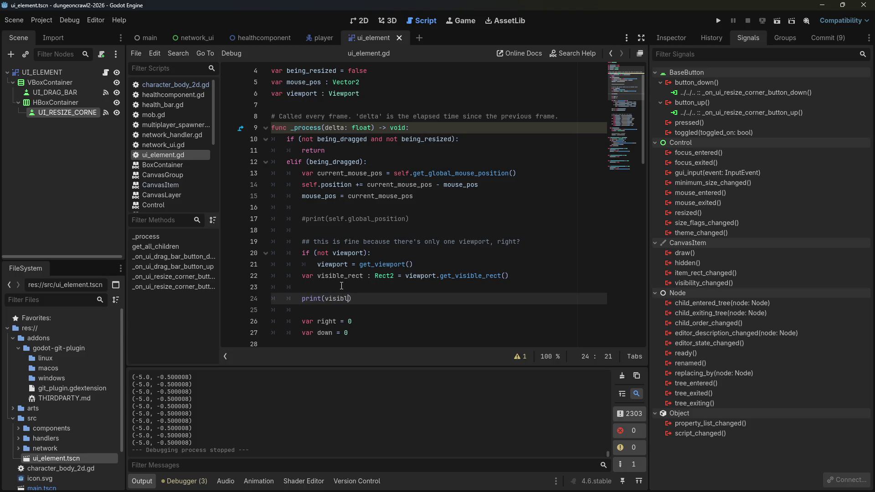
pyautogui.write('t')
pyautogui.hotkey('ctrl', 's')
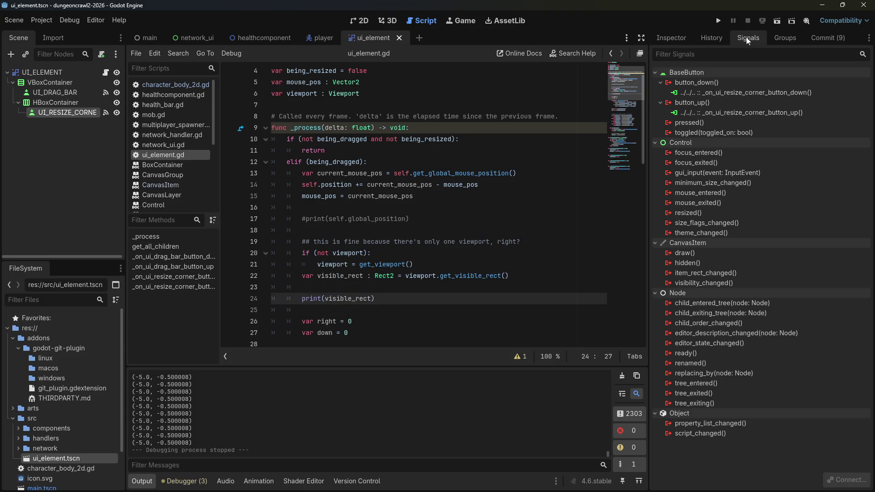
pyautogui.click(719, 21)
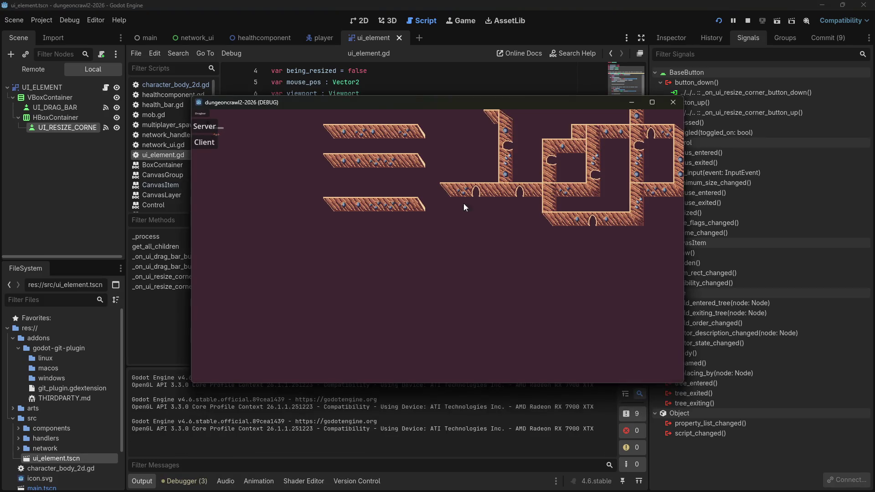
# Step: Host, join as client and drag the panel while visible_rect logs P: (0.0, 0.0), S: (1080.0, 600.0), then close the game
pyautogui.moveTo(199, 108)
pyautogui.mouseDown()
pyautogui.moveTo(396, 181)
pyautogui.moveTo(410, 170)
pyautogui.mouseUp()
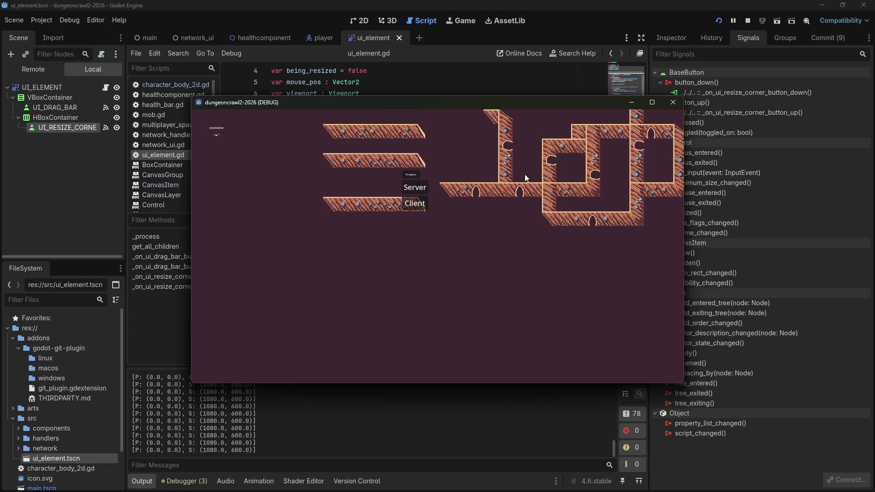
pyautogui.click(426, 187)
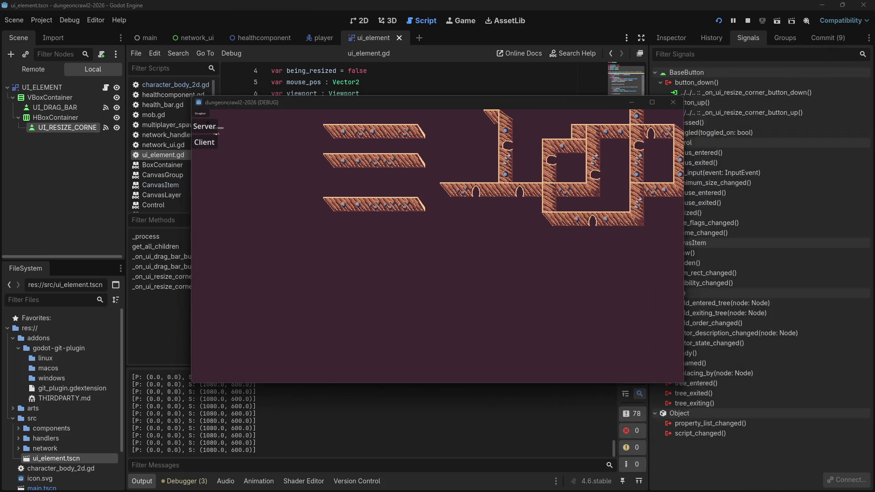
pyautogui.click(214, 143)
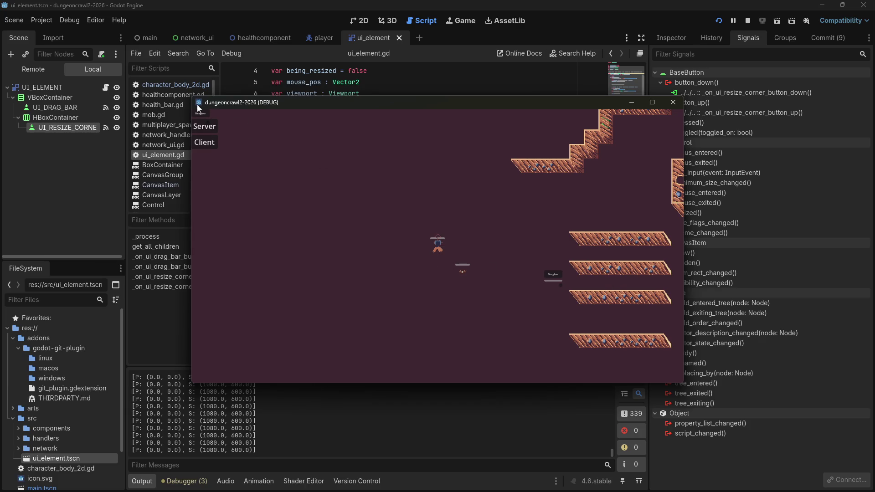
pyautogui.moveTo(206, 114)
pyautogui.mouseDown()
pyautogui.moveTo(351, 169)
pyautogui.moveTo(583, 178)
pyautogui.mouseUp()
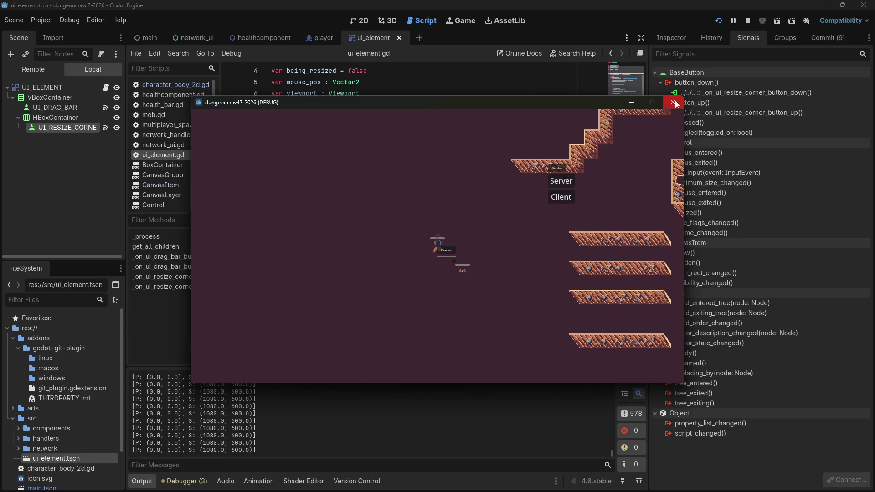
pyautogui.moveTo(591, 177)
pyautogui.mouseDown()
pyautogui.moveTo(578, 203)
pyautogui.moveTo(620, 356)
pyautogui.moveTo(589, 298)
pyautogui.moveTo(31, 6)
pyautogui.moveTo(595, 377)
pyautogui.moveTo(543, 275)
pyautogui.moveTo(439, 234)
pyautogui.moveTo(546, 305)
pyautogui.mouseUp()
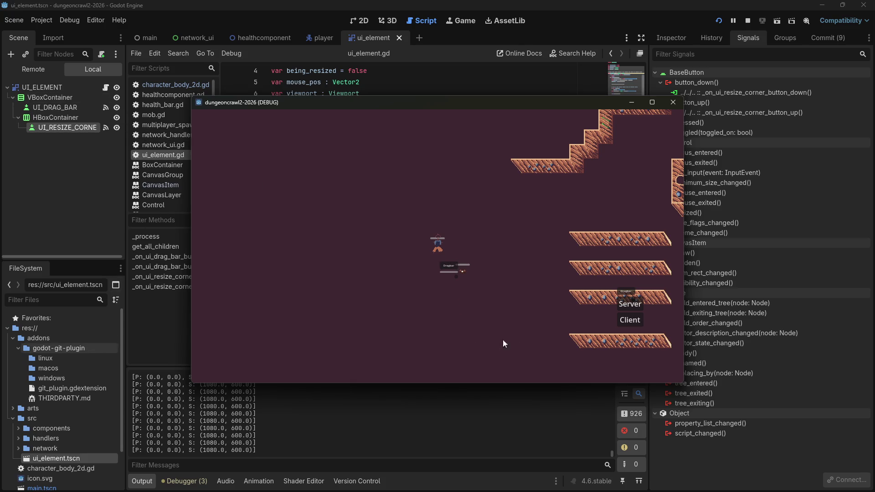
pyautogui.moveTo(622, 292)
pyautogui.mouseDown()
pyautogui.moveTo(552, 221)
pyautogui.moveTo(226, 89)
pyautogui.moveTo(199, 108)
pyautogui.moveTo(184, 86)
pyautogui.mouseUp()
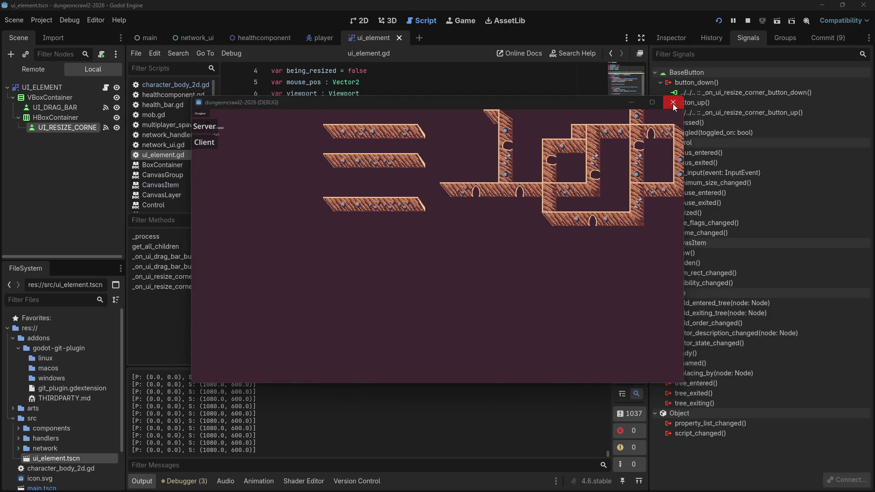
pyautogui.click(672, 102)
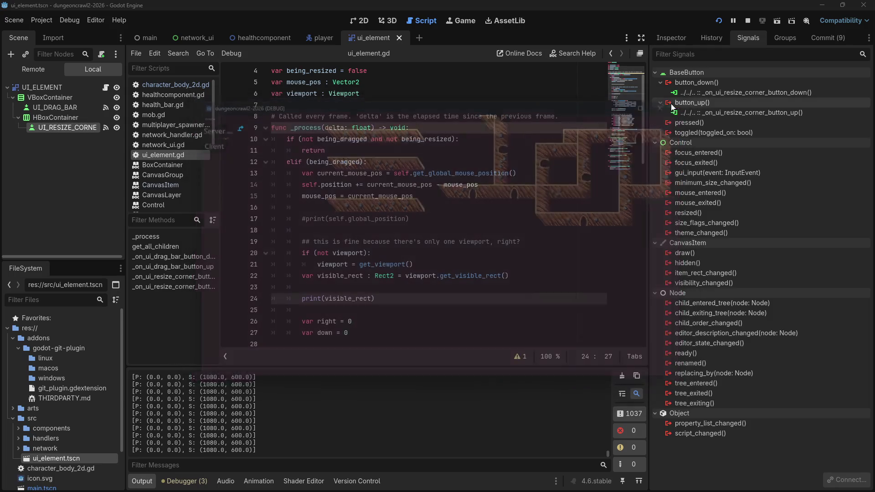
# Step: Stop the project and uncomment the print(self.global_position) line 17
pyautogui.click(748, 20)
pyautogui.click(445, 200)
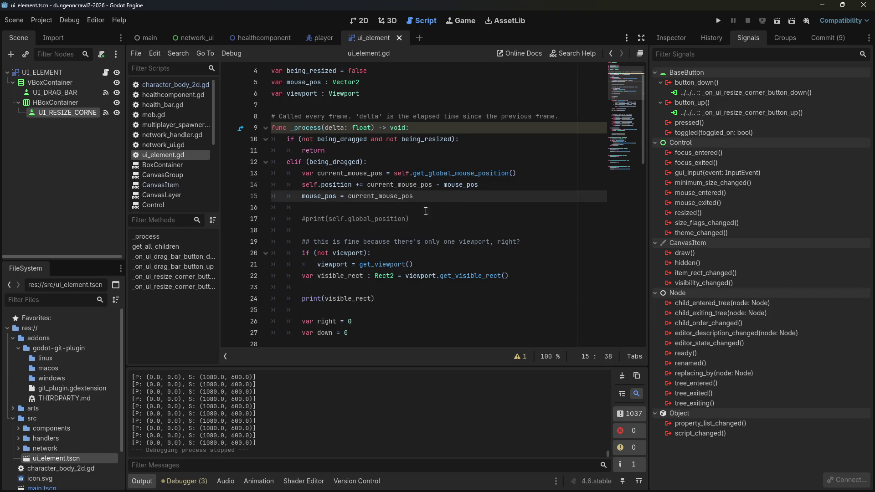
pyautogui.click(377, 303)
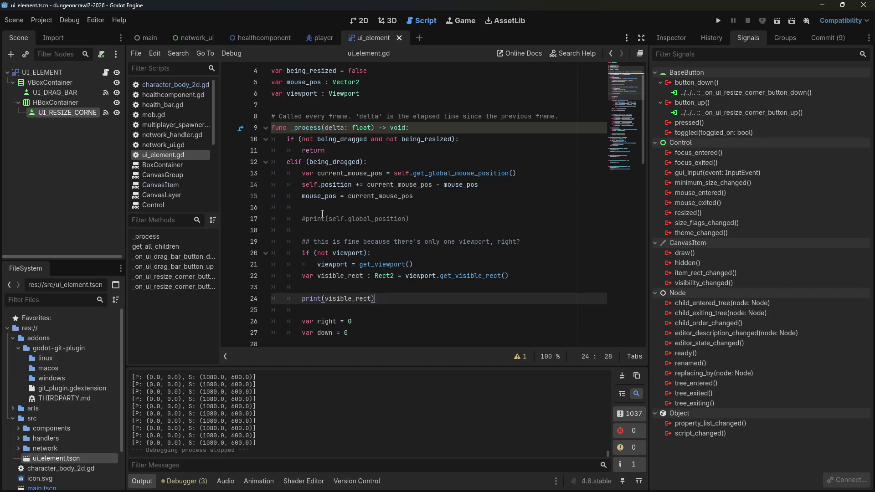
pyautogui.click(307, 219)
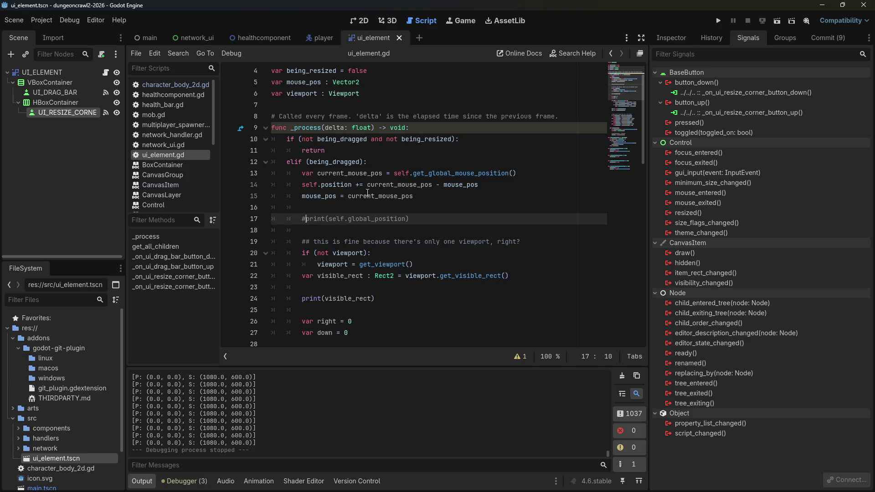
pyautogui.press('BackSpace')
# Step: Run with F5, host and join as client, drag the Dragbar panel onto the player, then stop
pyautogui.press('F5')
pyautogui.moveTo(196, 114)
pyautogui.mouseDown()
pyautogui.moveTo(319, 163)
pyautogui.moveTo(499, 215)
pyautogui.moveTo(502, 227)
pyautogui.mouseUp()
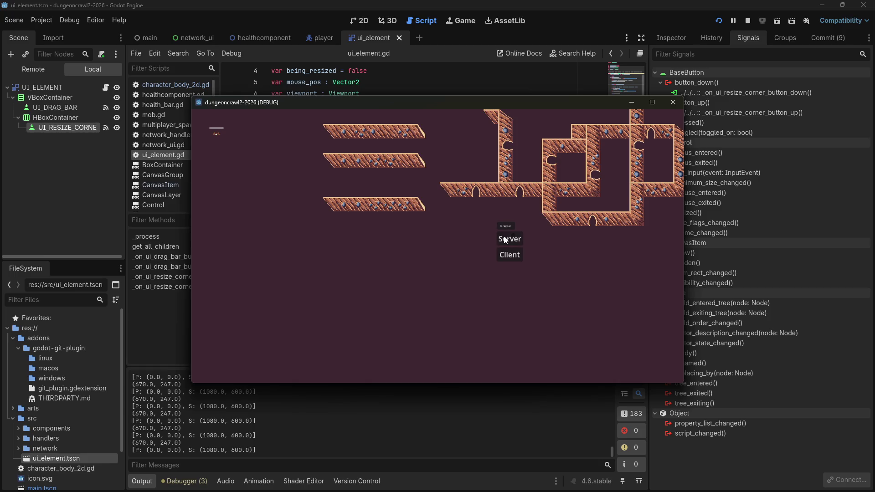
pyautogui.click(519, 243)
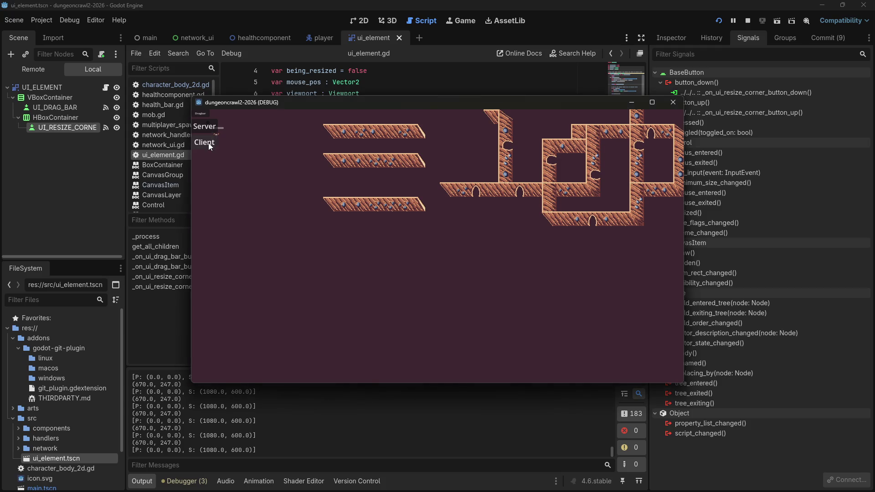
pyautogui.click(209, 143)
pyautogui.click(355, 171)
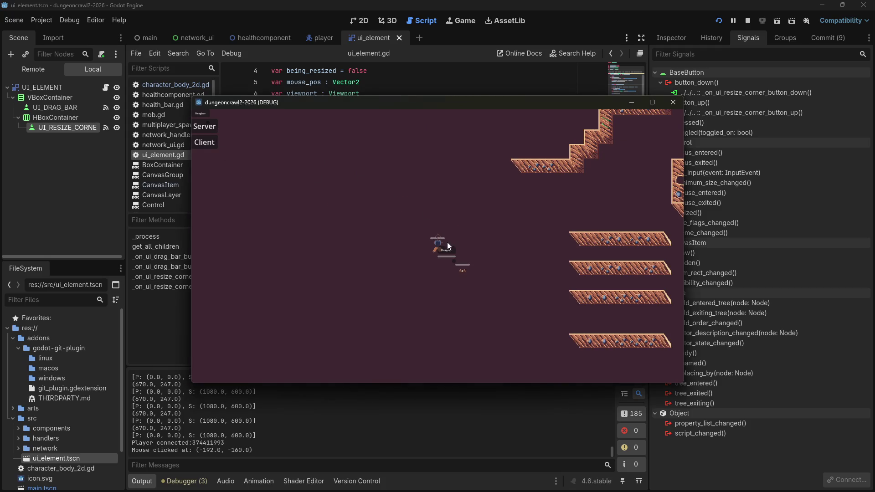
pyautogui.moveTo(447, 244)
pyautogui.mouseDown()
pyautogui.moveTo(472, 253)
pyautogui.moveTo(401, 221)
pyautogui.mouseUp()
pyautogui.moveTo(217, 113)
pyautogui.mouseDown()
pyautogui.moveTo(320, 152)
pyautogui.moveTo(450, 243)
pyautogui.moveTo(452, 272)
pyautogui.moveTo(451, 250)
pyautogui.mouseUp()
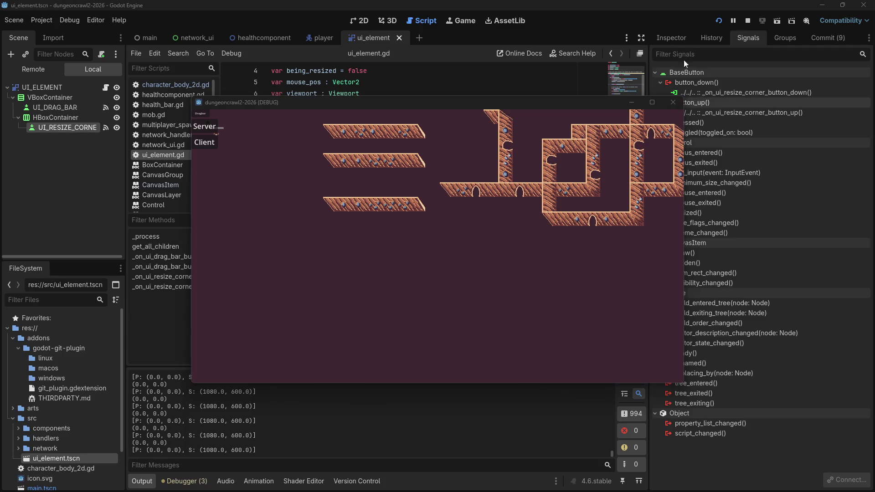
pyautogui.click(748, 21)
# Step: In Firefox, search 'godot global positions of two objects are different in the same space'
pyautogui.hotkey('alt', 'Tab')
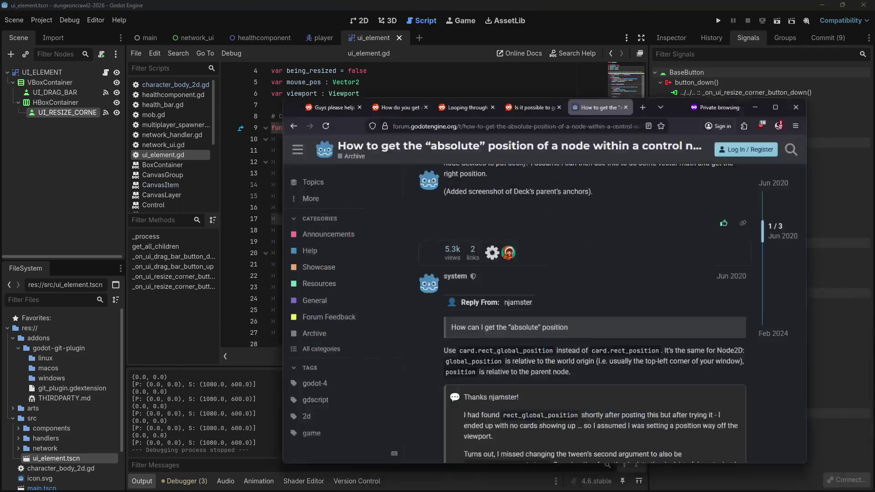
pyautogui.scroll(-3, 616, 246)
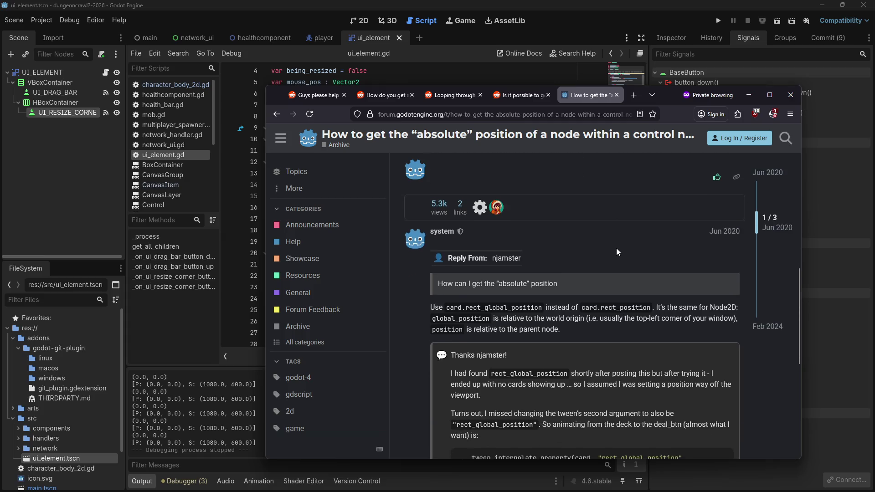
pyautogui.hotkey('ctrl', 't')
pyautogui.write('godot glo')
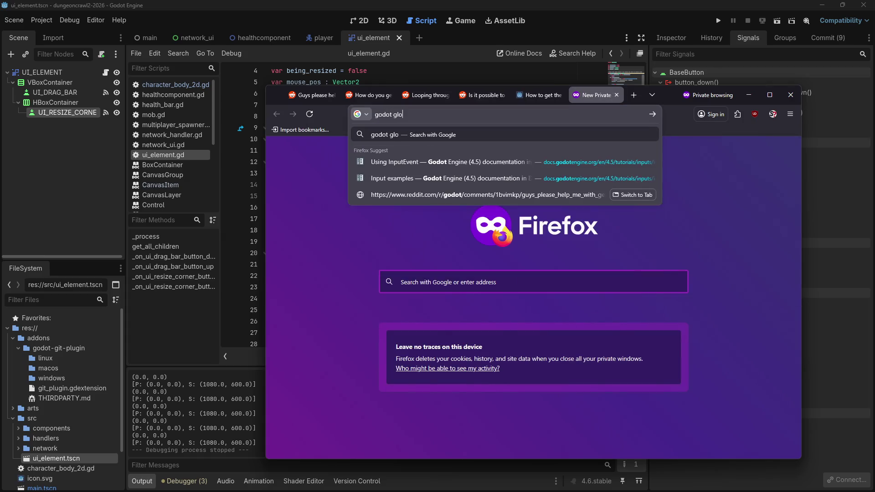
pyautogui.write('bal positions of two o')
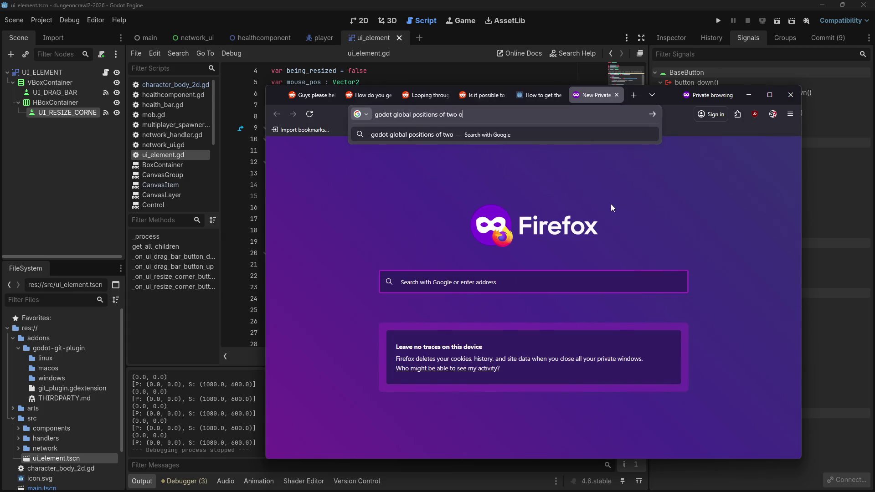
pyautogui.write('bjects are differen')
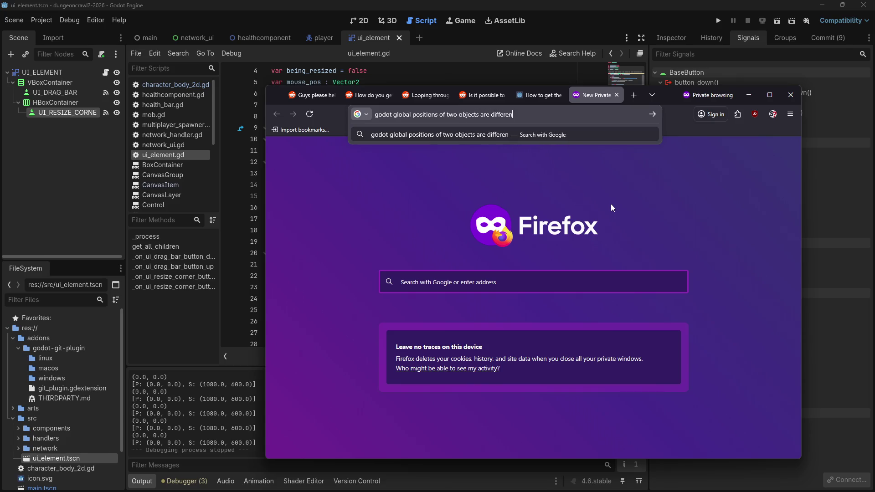
pyautogui.write('t')
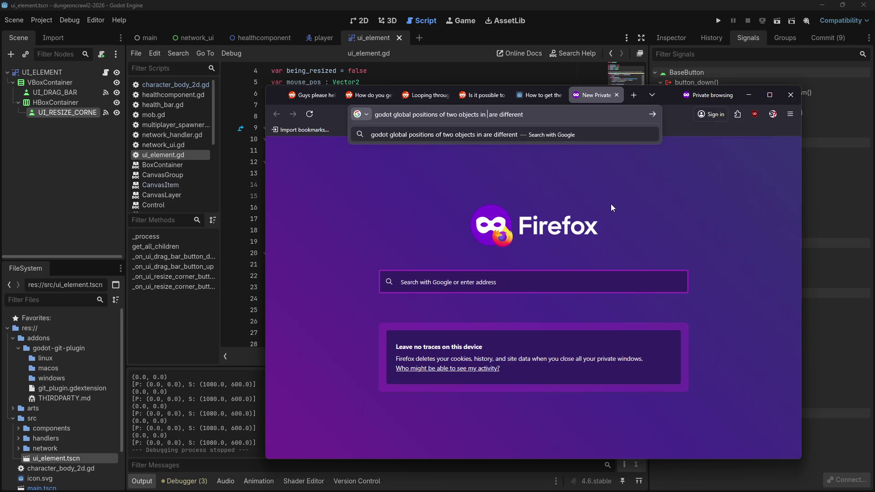
pyautogui.write(' in the same space')
pyautogui.press('Return')
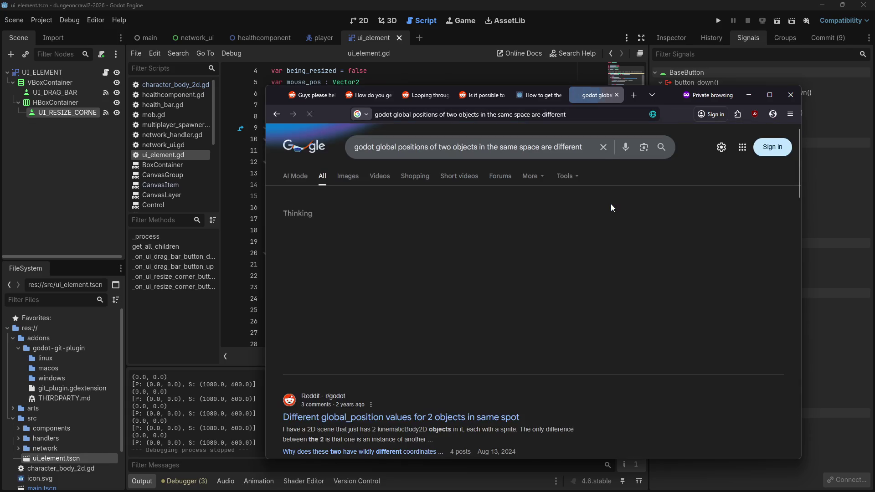
# Step: Read the Reddit thread on differing global_position values, then return to the Godot editor
pyautogui.click(475, 419)
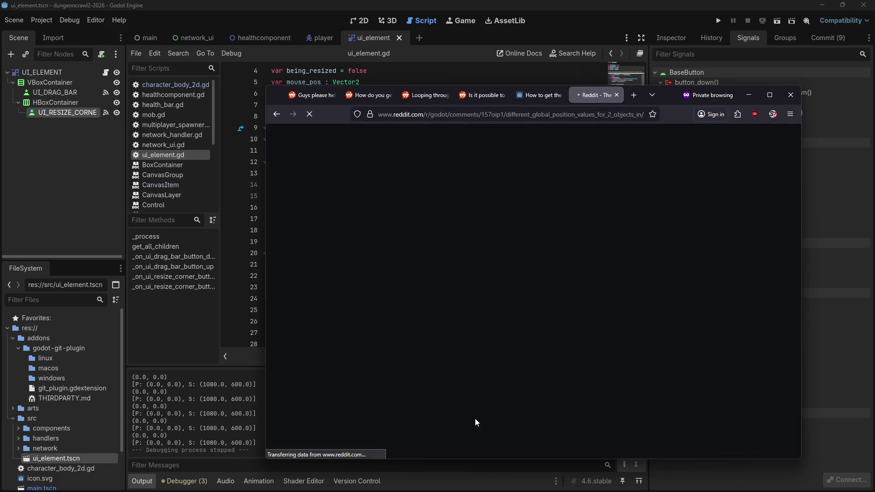
pyautogui.scroll(-3, 362, 214)
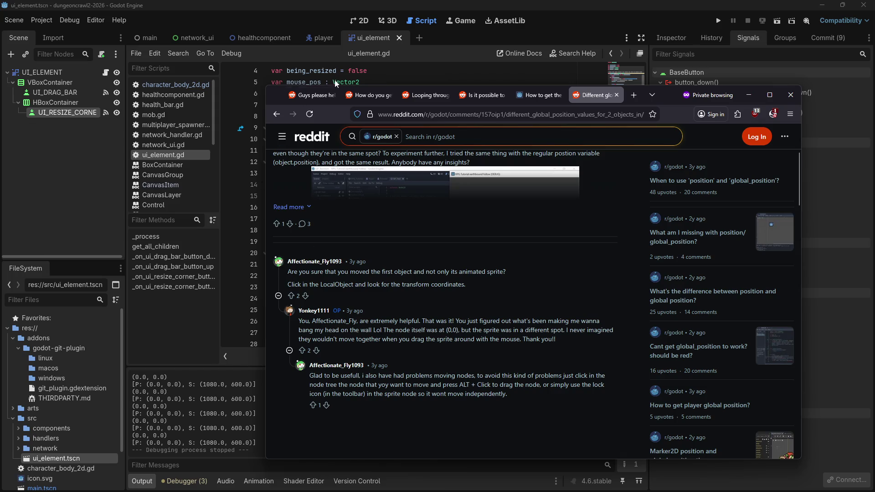
pyautogui.click(270, 116)
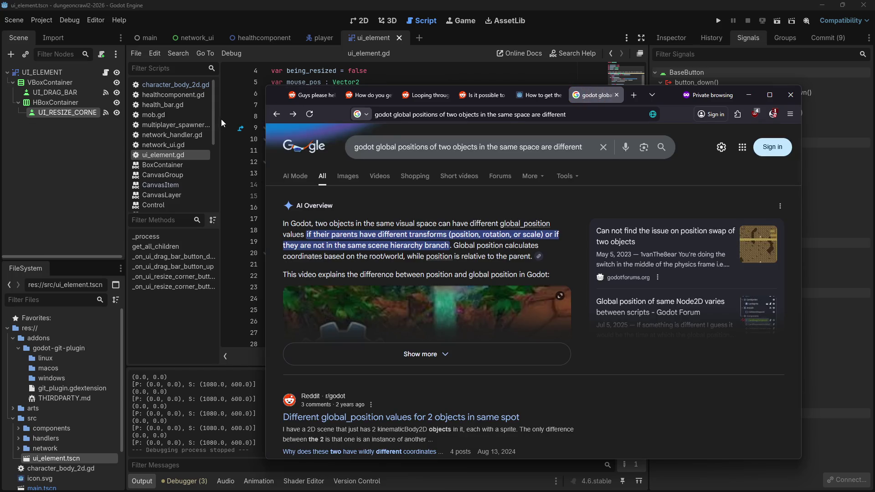
pyautogui.click(357, 23)
pyautogui.click(357, 23)
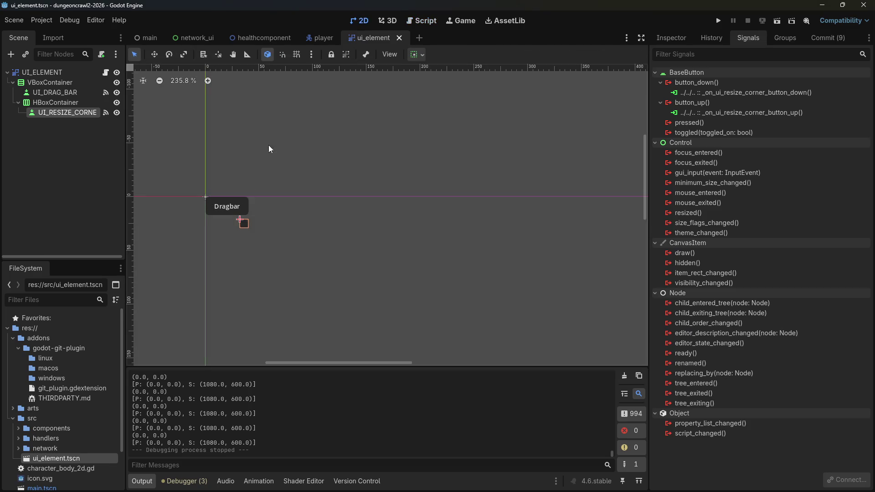
# Step: Inspect the UI_ELEMENT, VBoxContainer and UI_DRAG_BAR nodes in the ui_element scene
pyautogui.click(412, 20)
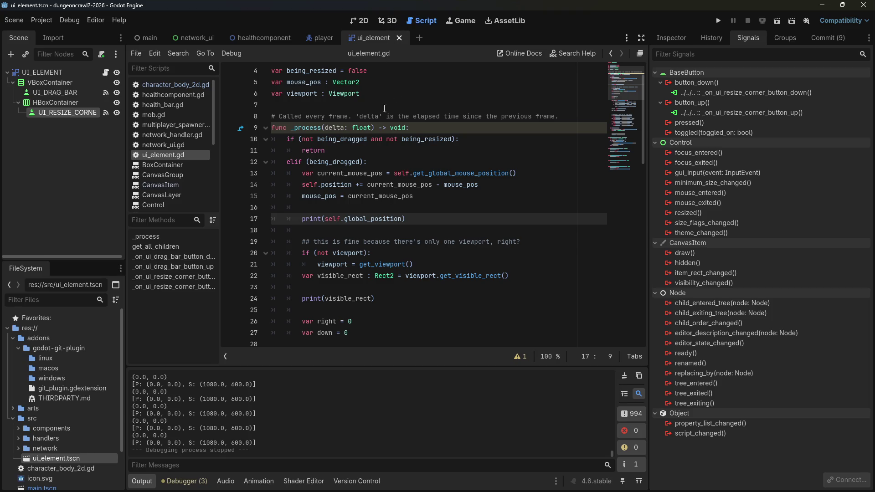
pyautogui.click(47, 76)
pyautogui.click(48, 86)
pyautogui.click(47, 95)
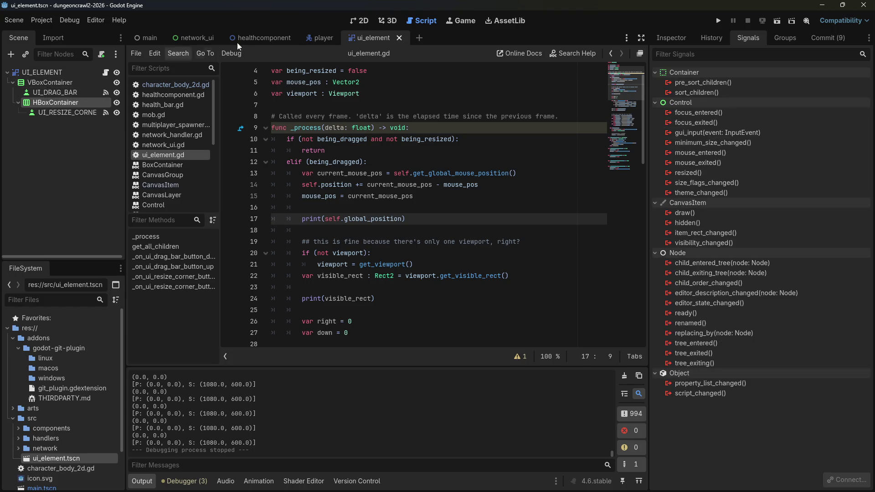
# Step: Open the player scene in 2D with UI_ELEMENT under Camera2D selected
pyautogui.click(269, 37)
pyautogui.click(316, 36)
pyautogui.click(53, 132)
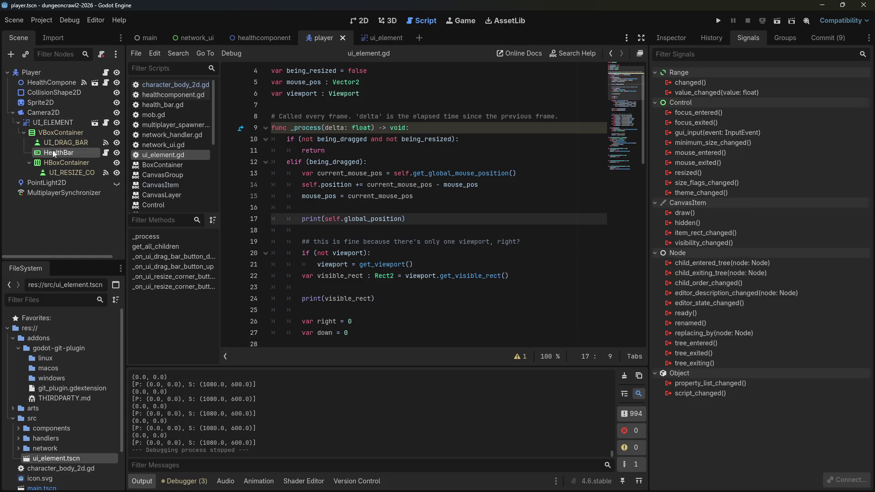
pyautogui.click(53, 122)
pyautogui.click(359, 20)
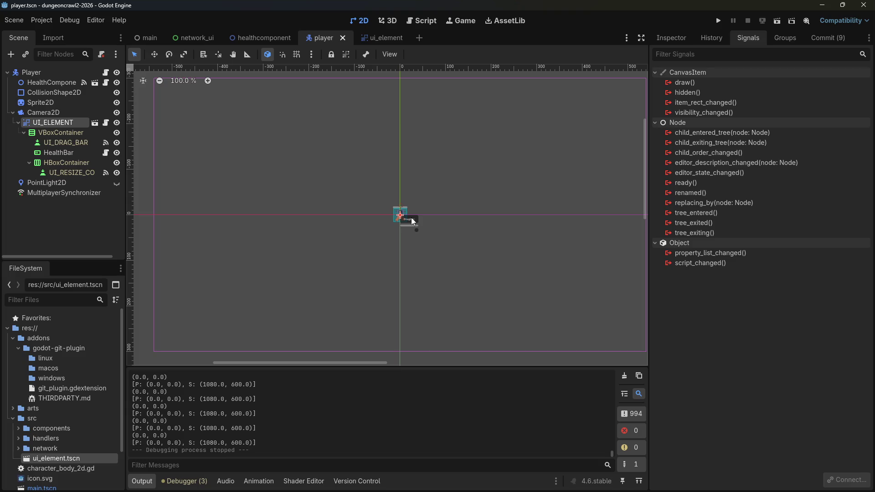
# Step: Browse UI_ELEMENT's Inspector, History and Node panels, ending on its properties
pyautogui.click(692, 37)
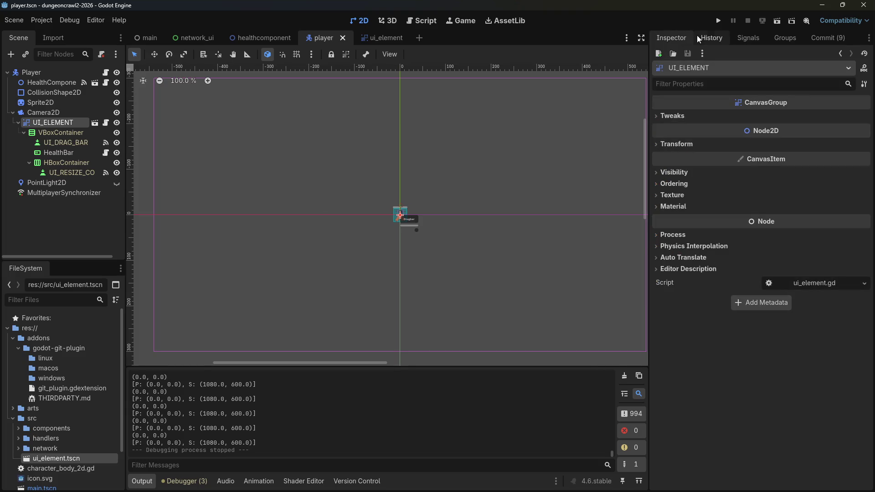
pyautogui.click(711, 38)
pyautogui.click(748, 38)
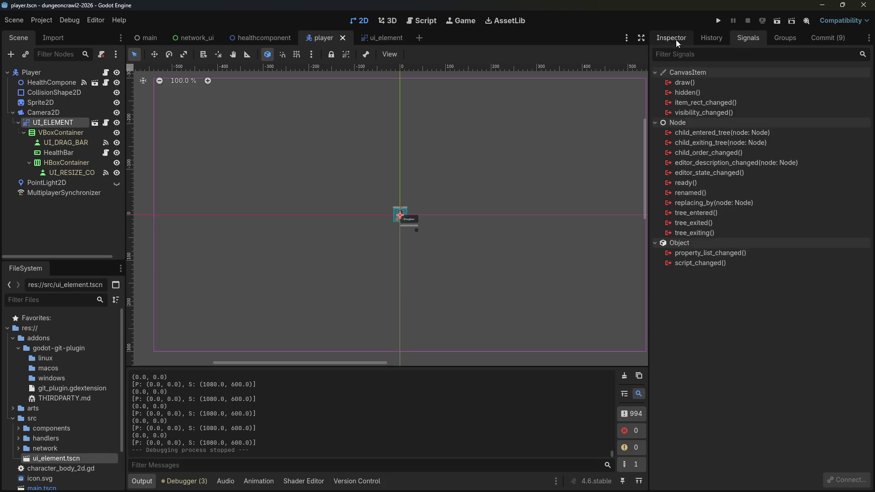
pyautogui.click(676, 40)
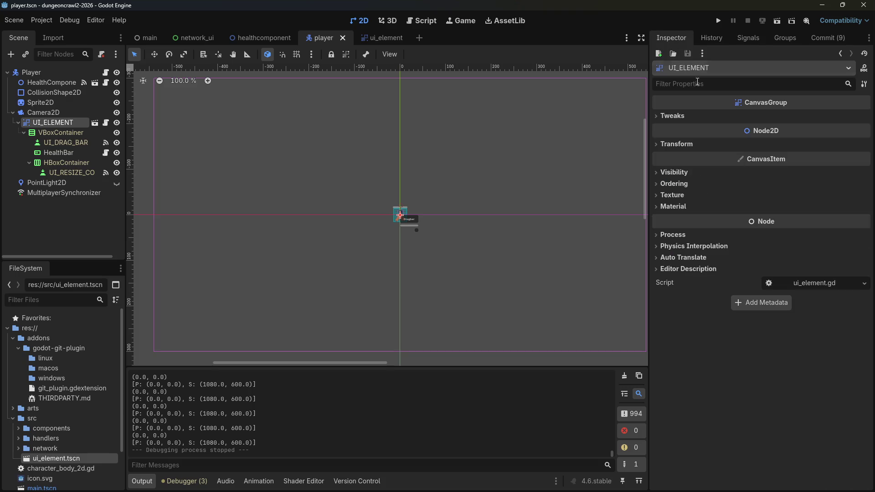
# Step: In the Scene dock, reparent UI_ELEMENT from under Camera2D to directly under Player
pyautogui.click(656, 147)
pyautogui.click(658, 147)
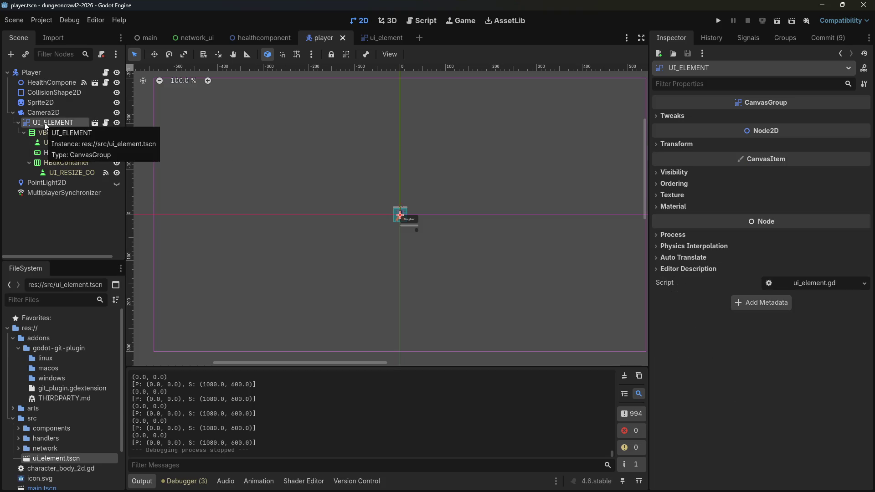
pyautogui.moveTo(45, 125); pyautogui.dragTo(35, 73)
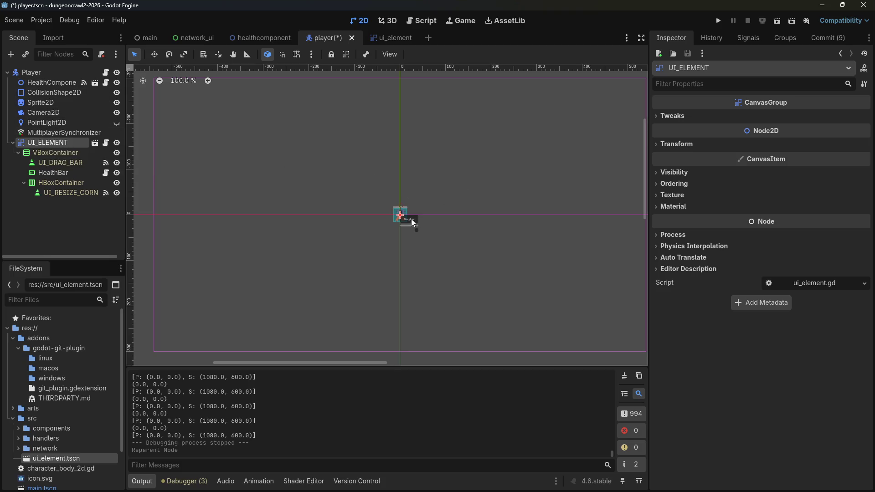
# Step: Check UI_ELEMENT's Transform, Tweaks, Visibility and Ordering properties, then save the scene and run the game
pyautogui.click(678, 145)
pyautogui.click(678, 145)
pyautogui.click(674, 117)
pyautogui.click(674, 117)
pyautogui.click(669, 174)
pyautogui.click(669, 174)
pyautogui.click(672, 185)
pyautogui.click(672, 185)
pyautogui.click(719, 26)
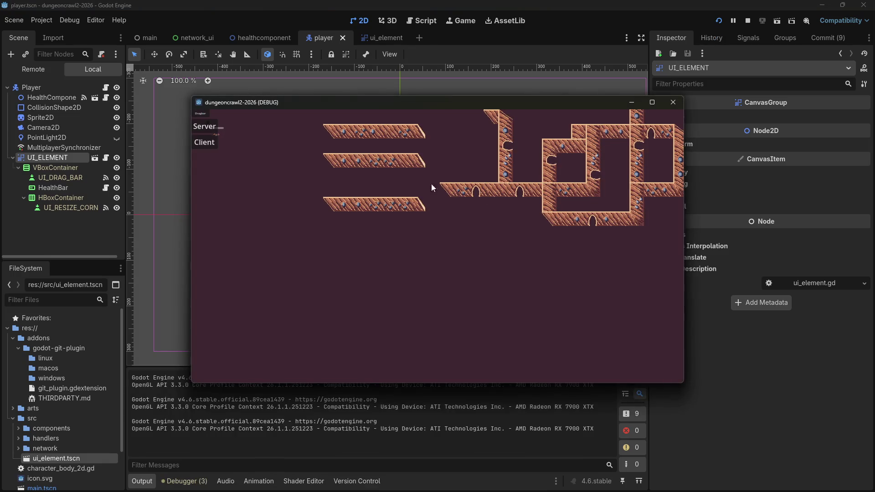
# Step: Restart the running game and join as a client to reproduce the null-instance error
pyautogui.moveTo(199, 113)
pyautogui.mouseDown()
pyautogui.moveTo(261, 141)
pyautogui.moveTo(424, 274)
pyautogui.moveTo(423, 250)
pyautogui.mouseUp()
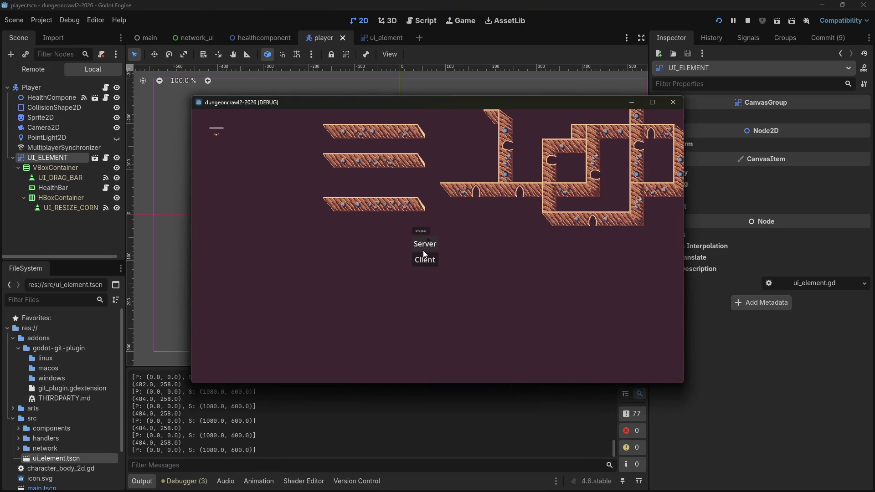
pyautogui.press('F5')
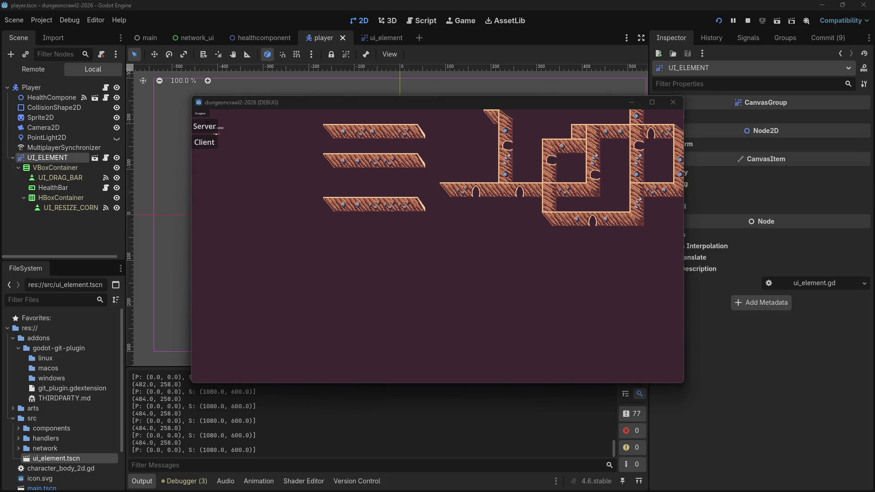
pyautogui.click(214, 143)
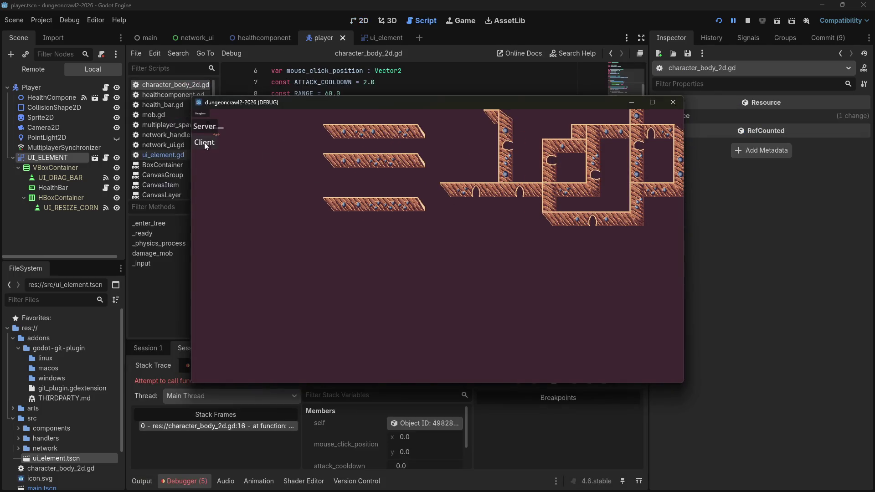
# Step: Remove 'Camera2D/' so line 16 calls $UI_ELEMENT.hide(), then relaunch and join as client
pyautogui.click(511, 74)
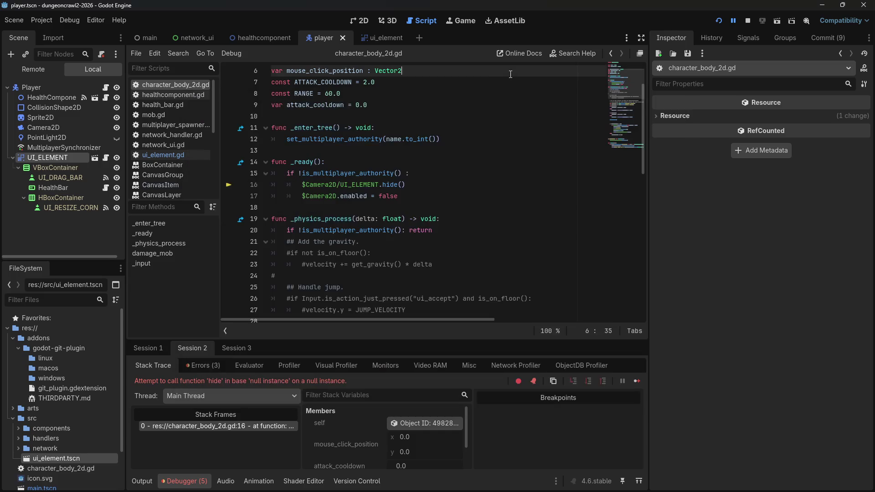
pyautogui.click(360, 183)
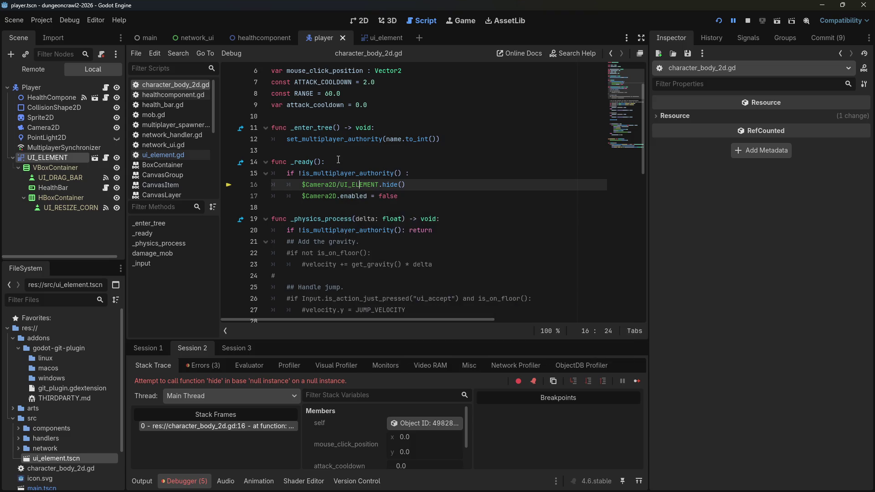
pyautogui.moveTo(341, 184); pyautogui.dragTo(308, 184)
pyautogui.press('BackSpace')
pyautogui.click(719, 20)
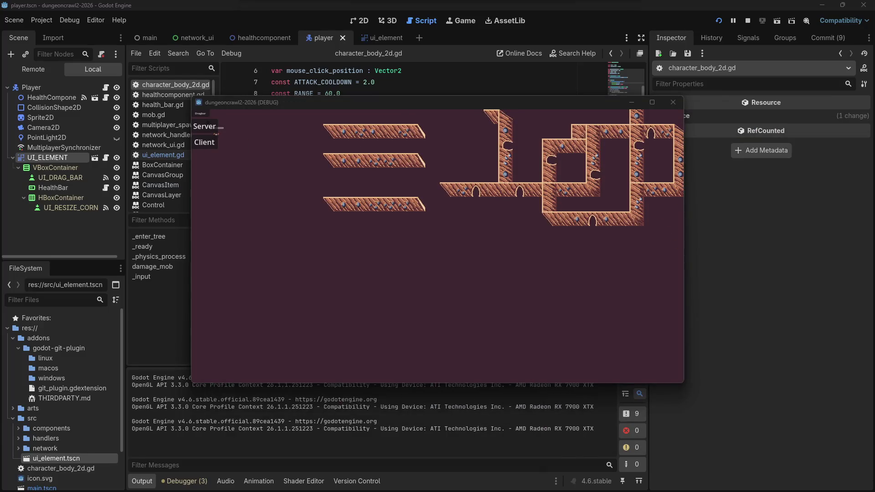
pyautogui.click(202, 144)
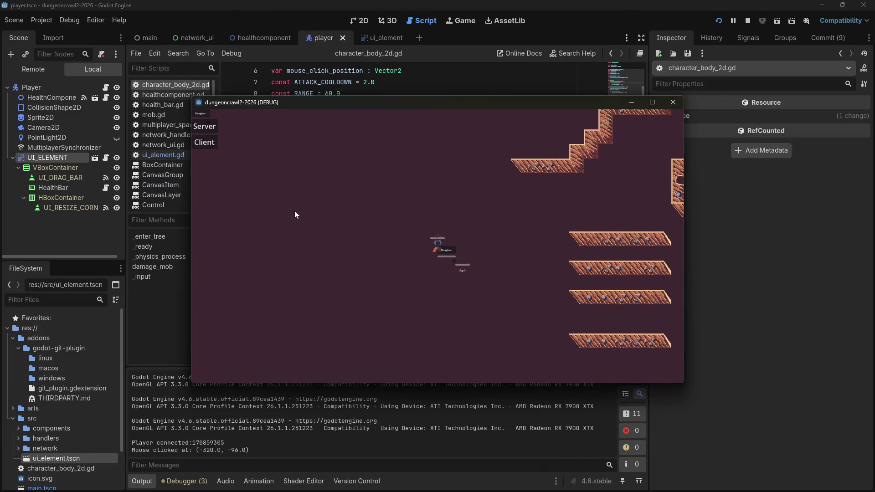
# Step: Drag the Dragbar box around the game view, then stop the run and switch to Firefox
pyautogui.moveTo(445, 251)
pyautogui.mouseDown()
pyautogui.moveTo(556, 272)
pyautogui.moveTo(445, 252)
pyautogui.mouseUp()
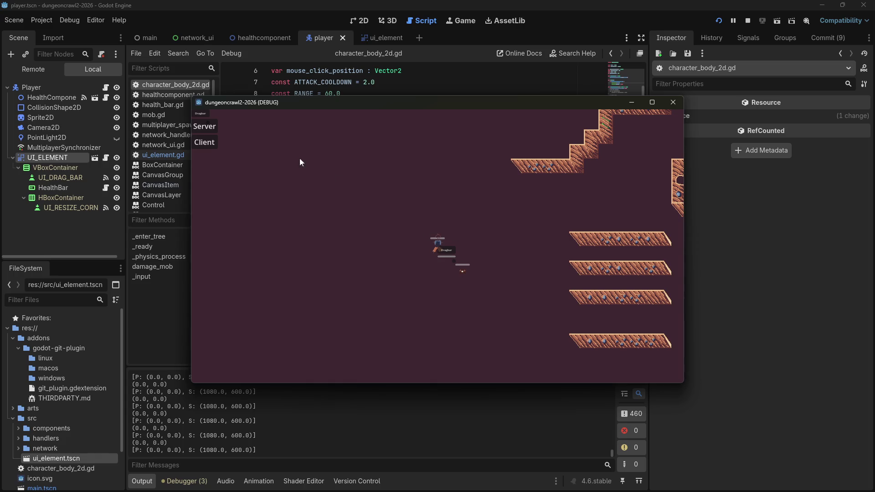
pyautogui.moveTo(200, 113)
pyautogui.mouseDown()
pyautogui.moveTo(412, 154)
pyautogui.moveTo(600, 274)
pyautogui.moveTo(360, 321)
pyautogui.moveTo(291, 145)
pyautogui.moveTo(184, 86)
pyautogui.moveTo(487, 146)
pyautogui.moveTo(650, 116)
pyautogui.moveTo(622, 248)
pyautogui.moveTo(394, 330)
pyautogui.moveTo(183, 219)
pyautogui.moveTo(154, 65)
pyautogui.mouseUp()
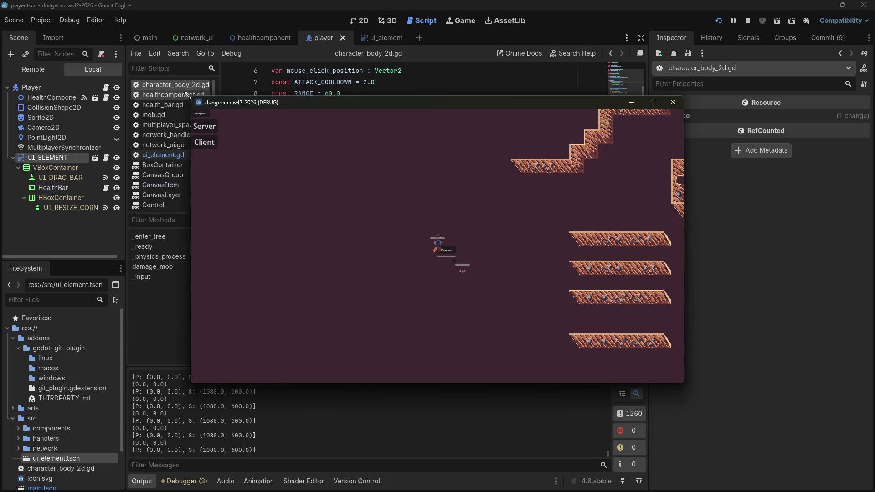
pyautogui.click(31, 158)
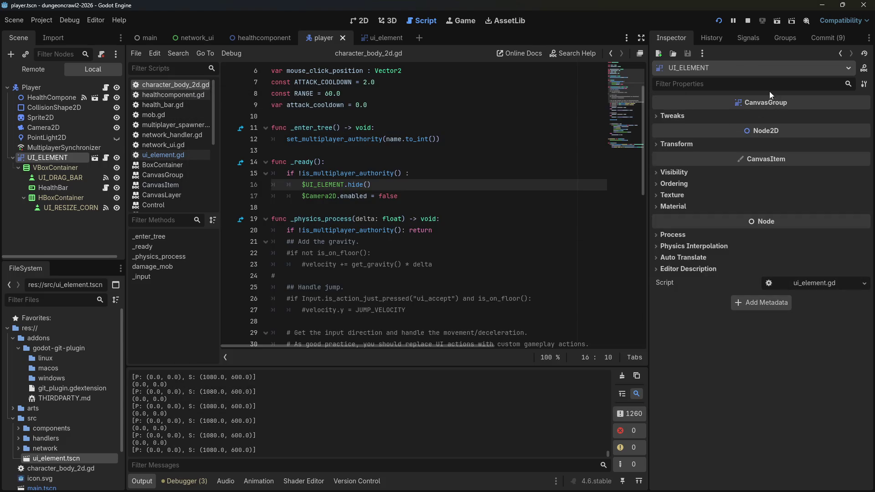
pyautogui.click(749, 20)
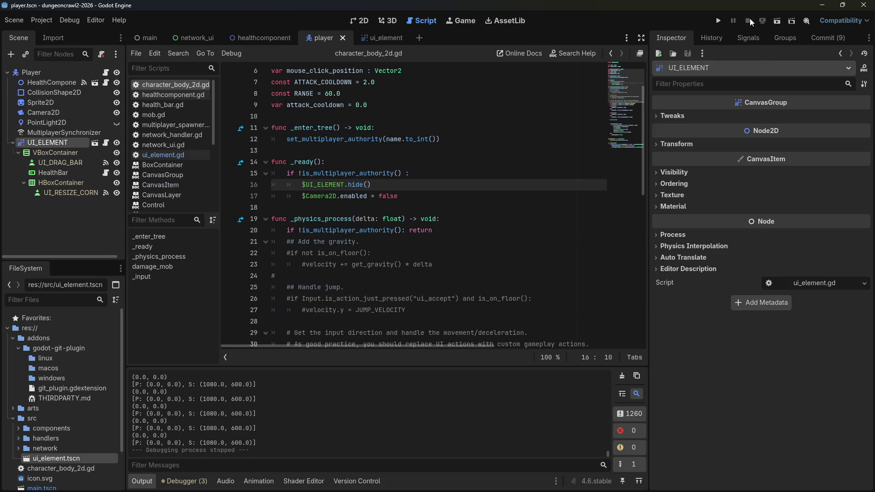
pyautogui.hotkey('alt', 'Tab')
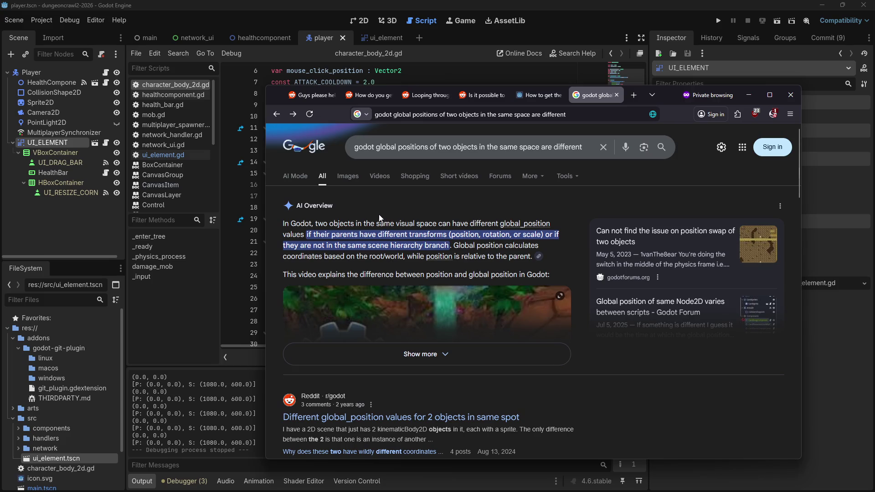
# Step: From ui_element.gd, open the Node2D docs for global_position and then position
pyautogui.click(157, 327)
pyautogui.click(343, 218)
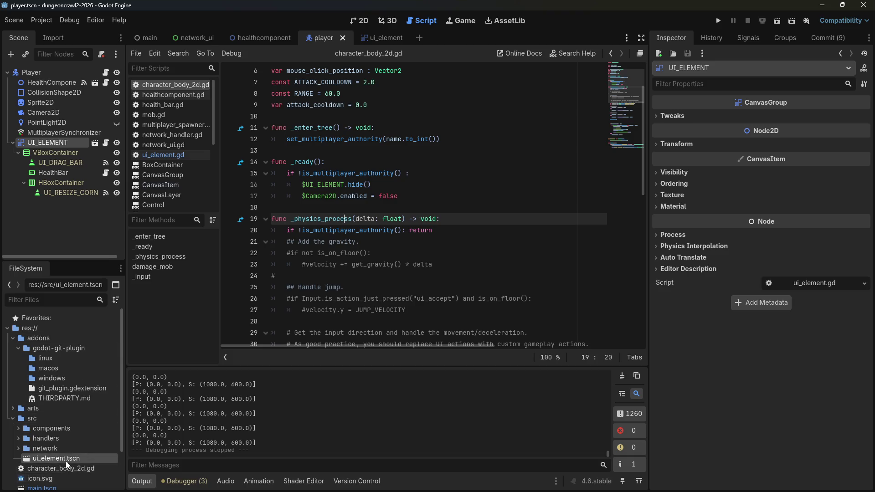
pyautogui.scroll(2, 365, 183)
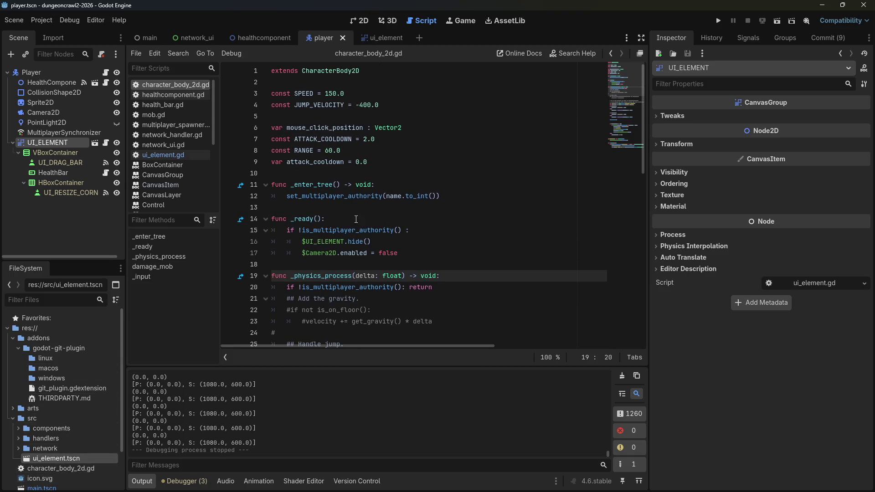
pyautogui.click(201, 155)
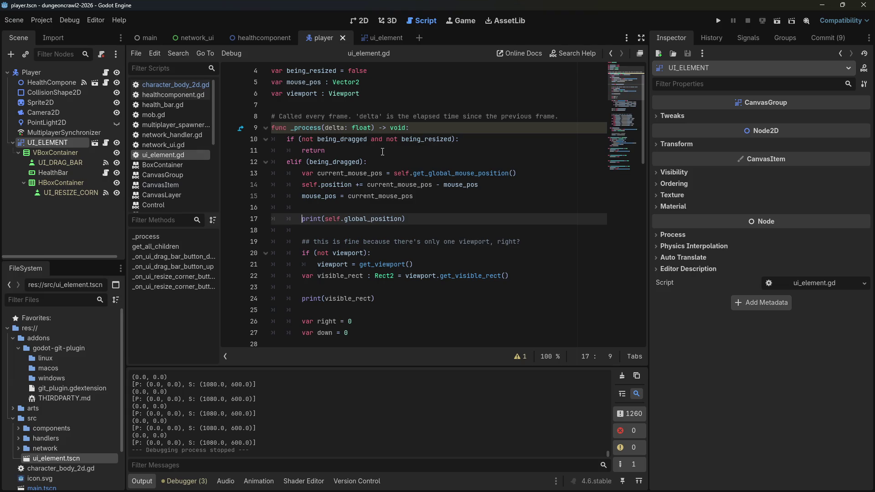
pyautogui.keyDown('ctrl'); pyautogui.click(361, 218); pyautogui.keyUp('ctrl')
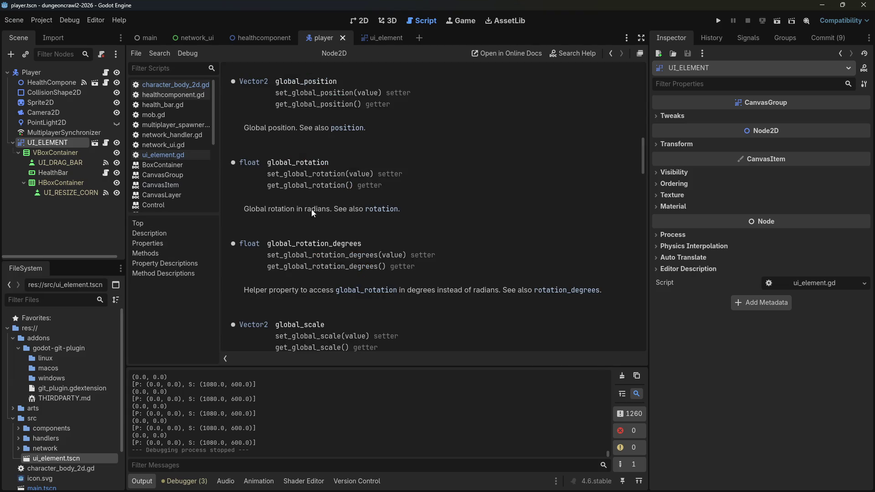
pyautogui.click(347, 128)
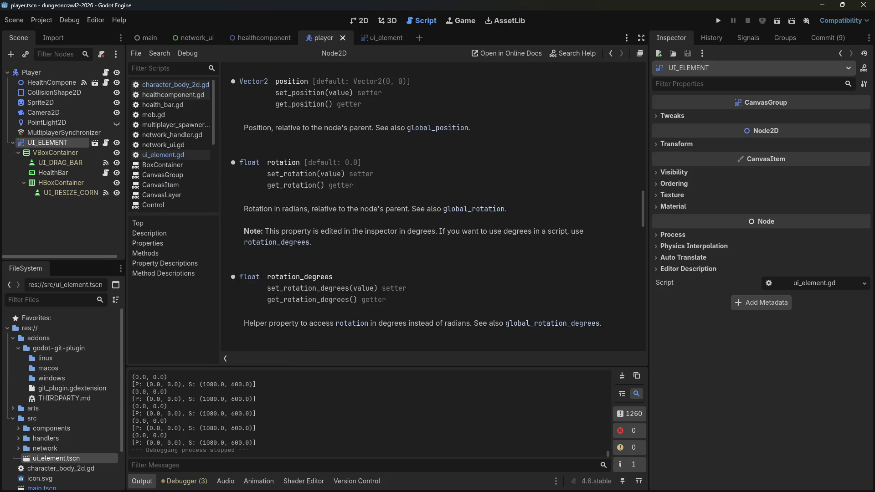
pyautogui.hotkey('alt', 'Tab')
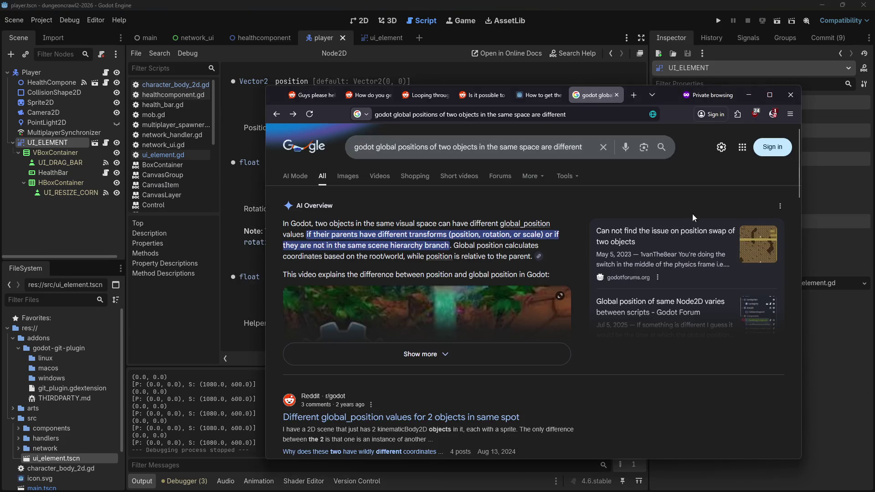
# Step: Search 'godot what is the global position' and open the Reddit thread on position versus global_position
pyautogui.hotkey('ctrl', 't')
pyautogui.write('godot what is ')
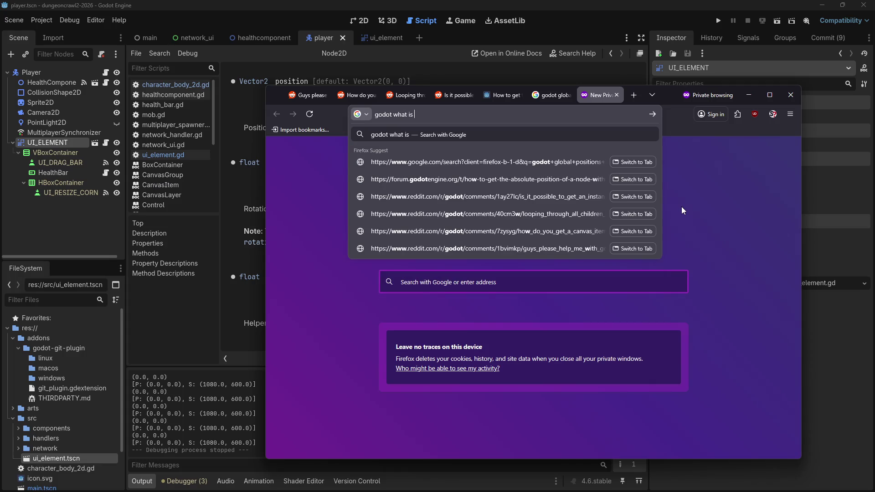
pyautogui.write('the global position')
pyautogui.press('Return')
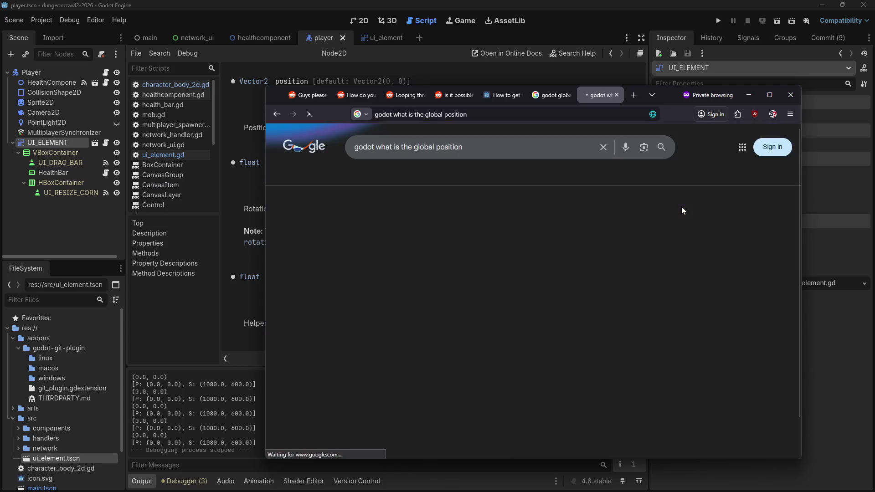
pyautogui.click(390, 419)
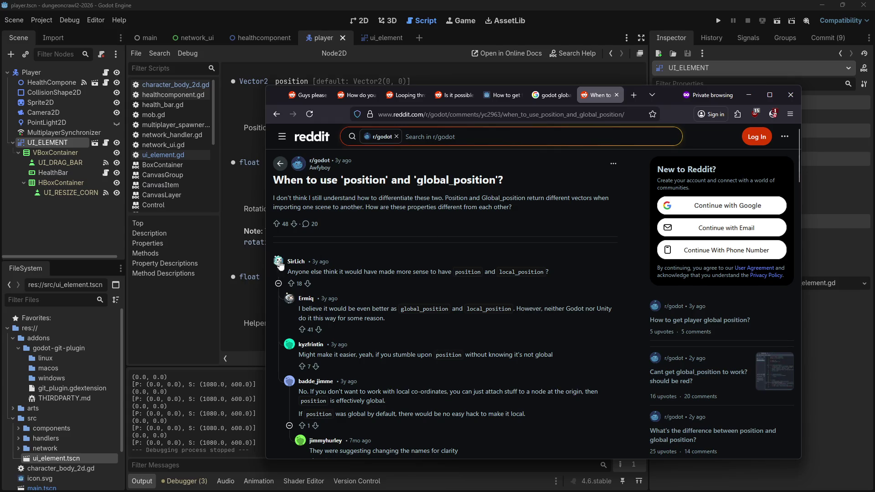
# Step: Read through the thread's comments, expand the hidden reply about viewports, then return to Godot
pyautogui.scroll(-4, 400, 427)
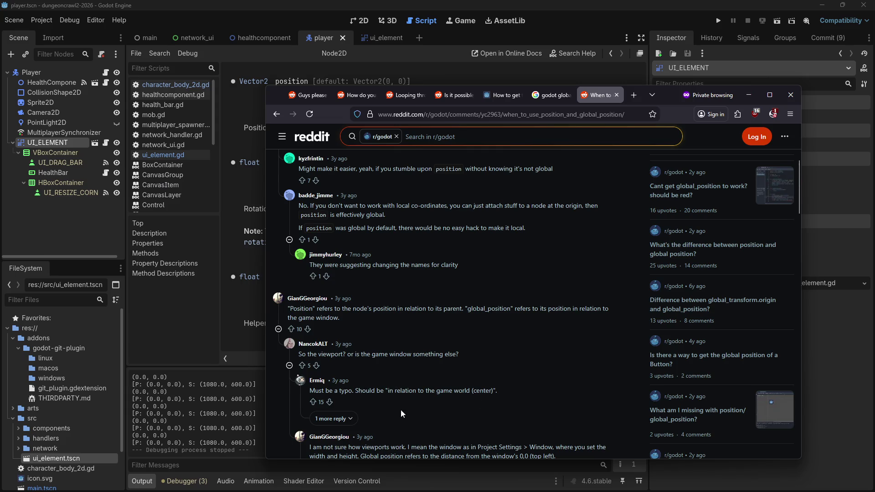
pyautogui.scroll(-3, 343, 420)
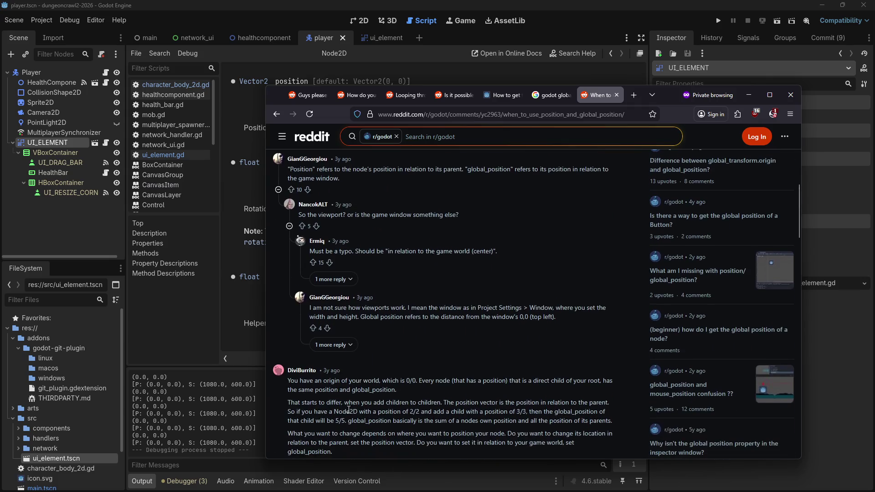
pyautogui.scroll(-1, 349, 403)
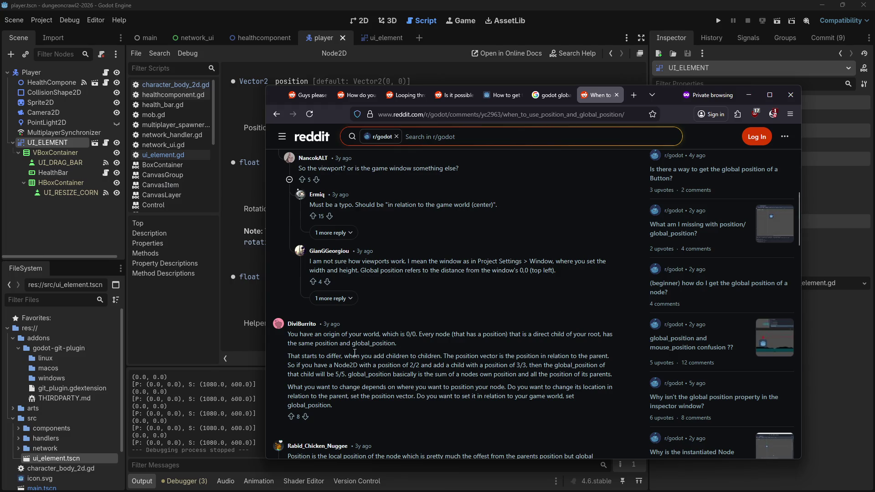
pyautogui.click(453, 307)
pyautogui.scroll(-1, 435, 313)
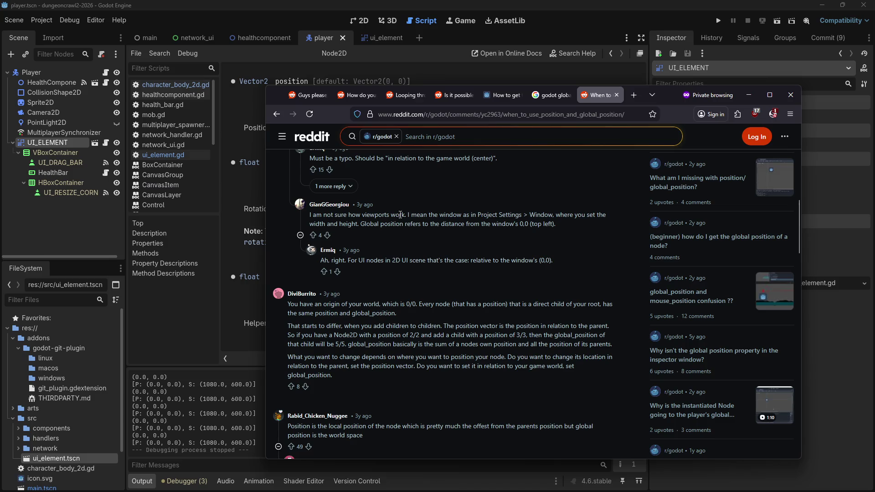
pyautogui.click(452, 8)
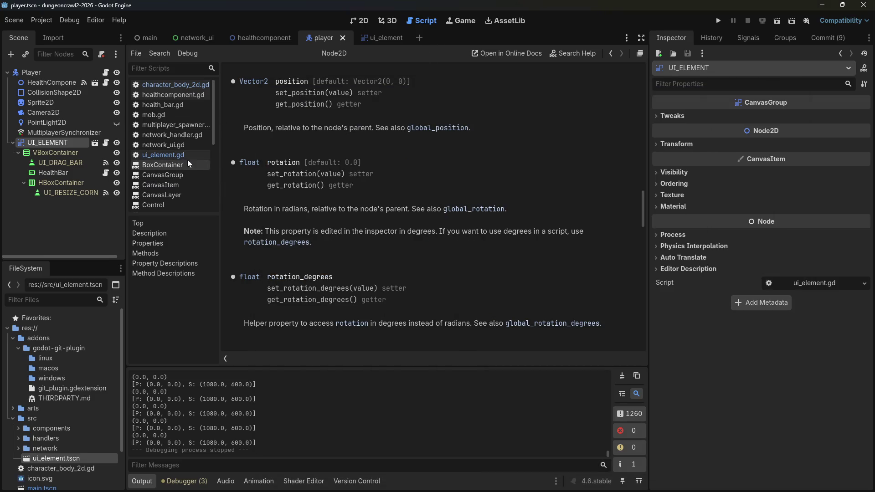
# Step: Reopen ui_element.gd via the ui_element scene and open the Viewport help page
pyautogui.click(370, 38)
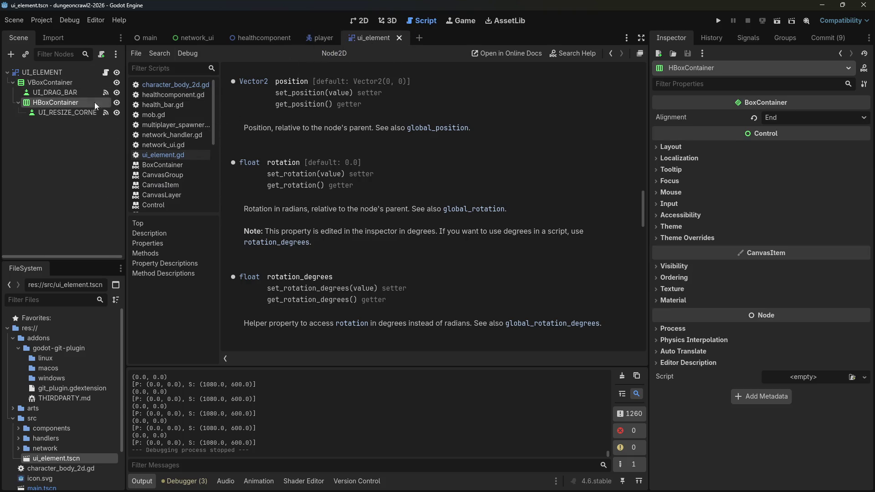
pyautogui.click(352, 21)
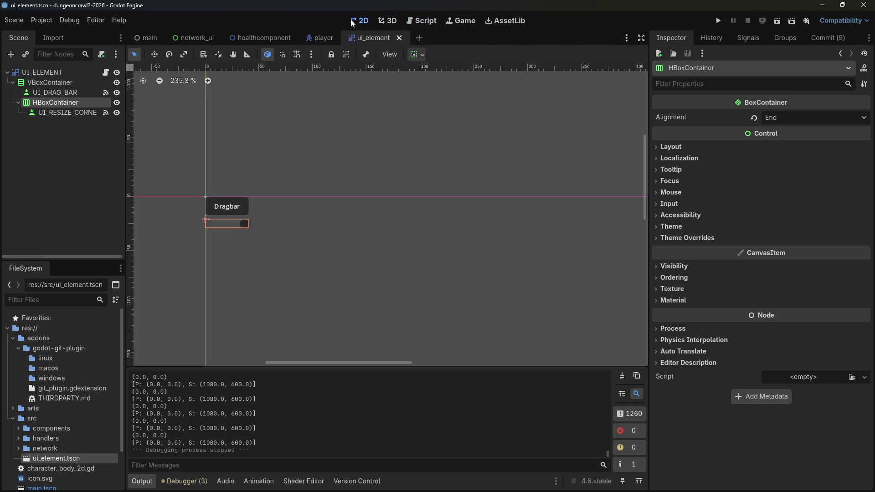
pyautogui.click(411, 22)
pyautogui.click(156, 154)
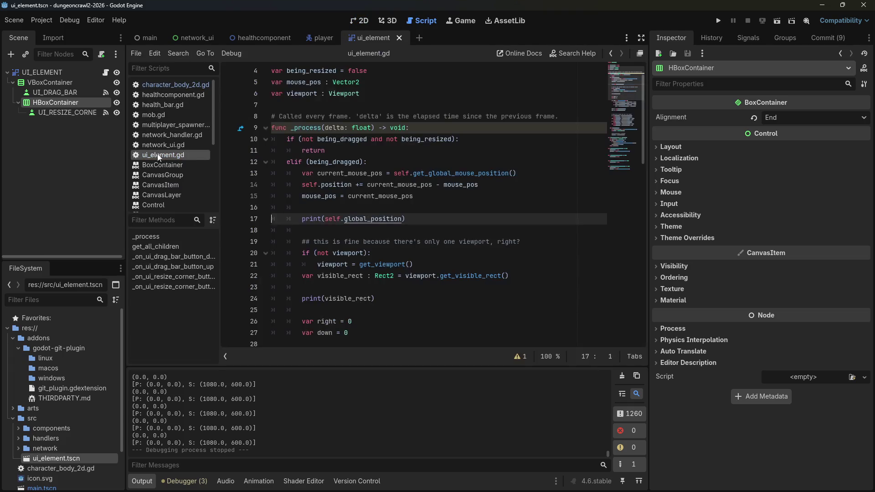
pyautogui.click(386, 212)
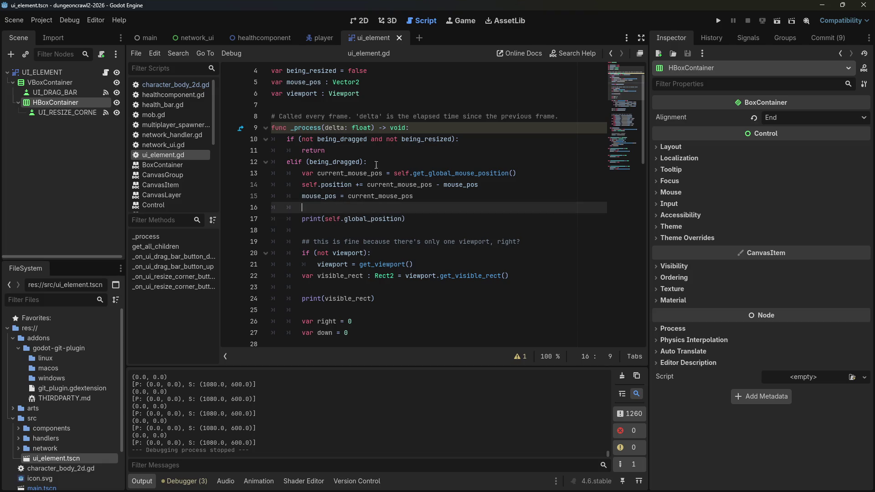
pyautogui.keyDown('ctrl'); pyautogui.click(345, 94); pyautogui.keyUp('ctrl')
# Step: Scroll through the Viewport reference's methods and signals and jump to the warp_mouse description
pyautogui.scroll(-10, 351, 173)
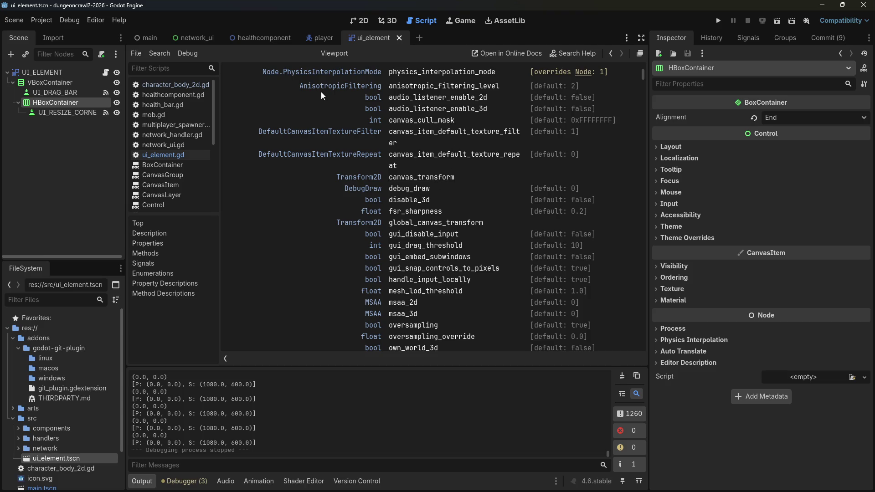
pyautogui.scroll(-2, 455, 260)
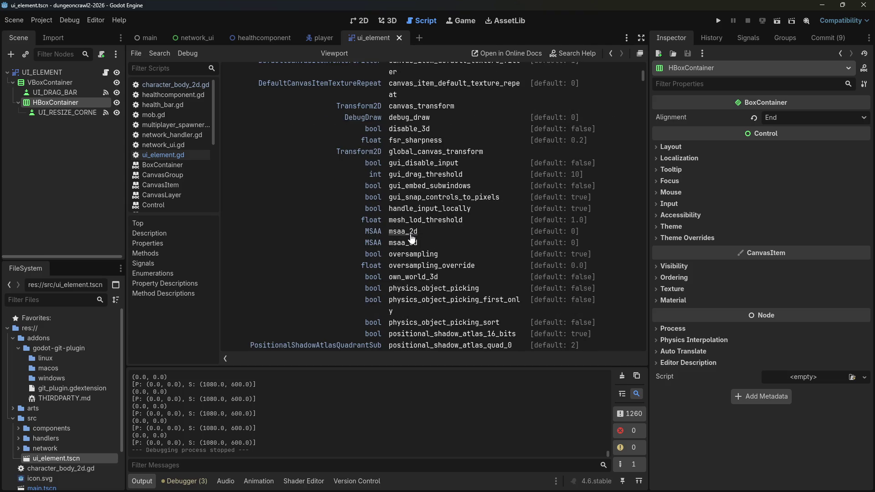
pyautogui.scroll(-2, 413, 250)
pyautogui.scroll(-4, 419, 242)
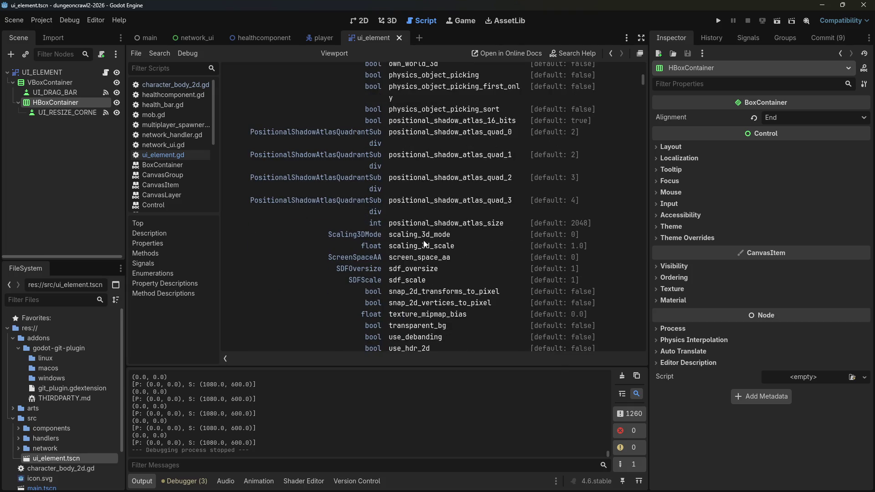
pyautogui.scroll(-2, 538, 249)
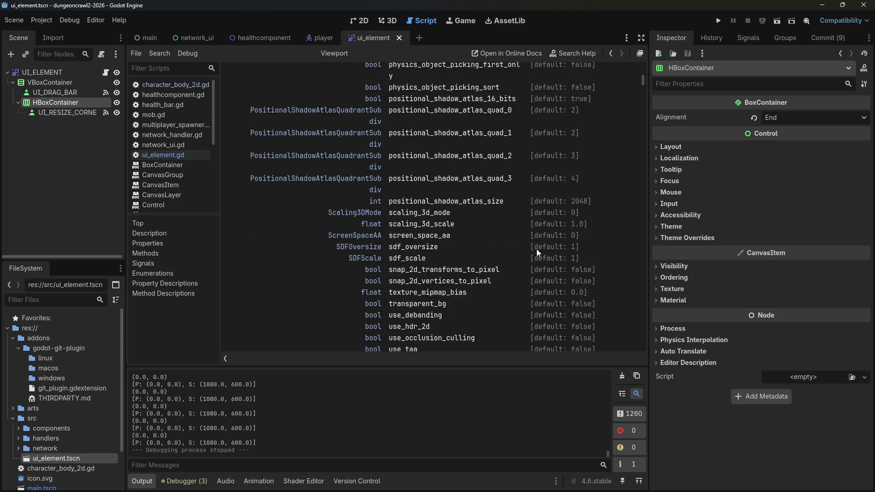
pyautogui.scroll(-3, 537, 249)
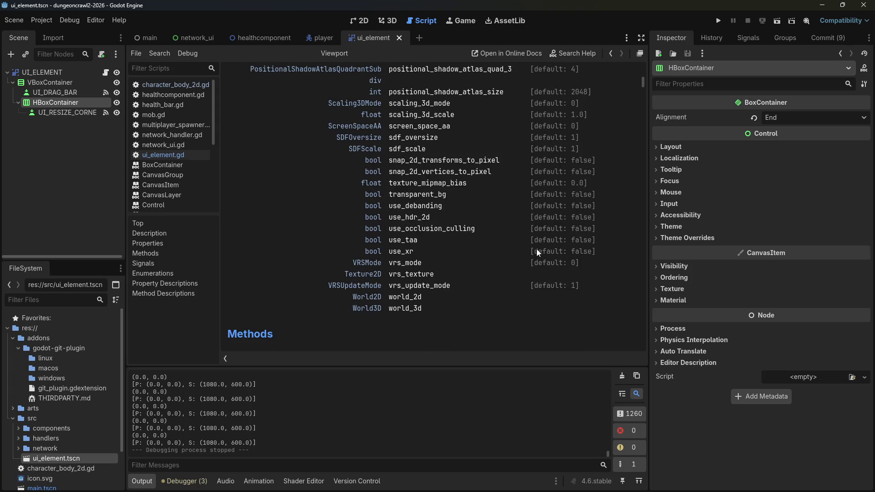
pyautogui.scroll(-5, 537, 249)
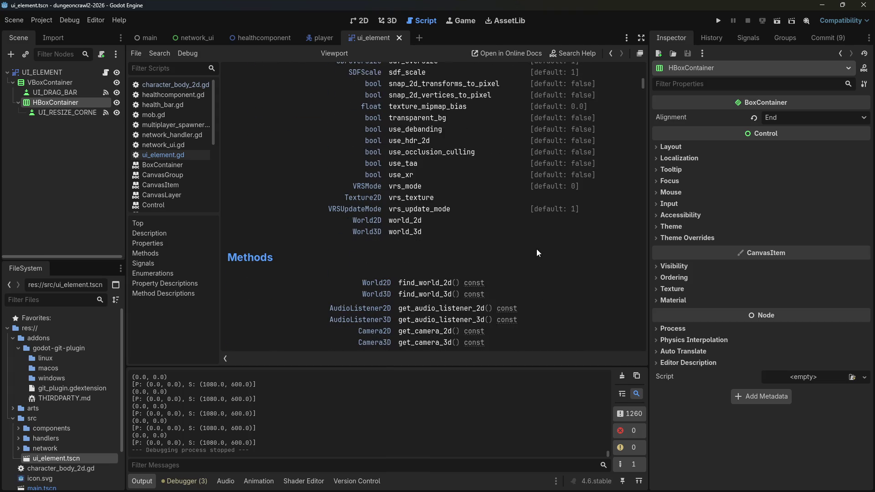
pyautogui.scroll(-3, 537, 249)
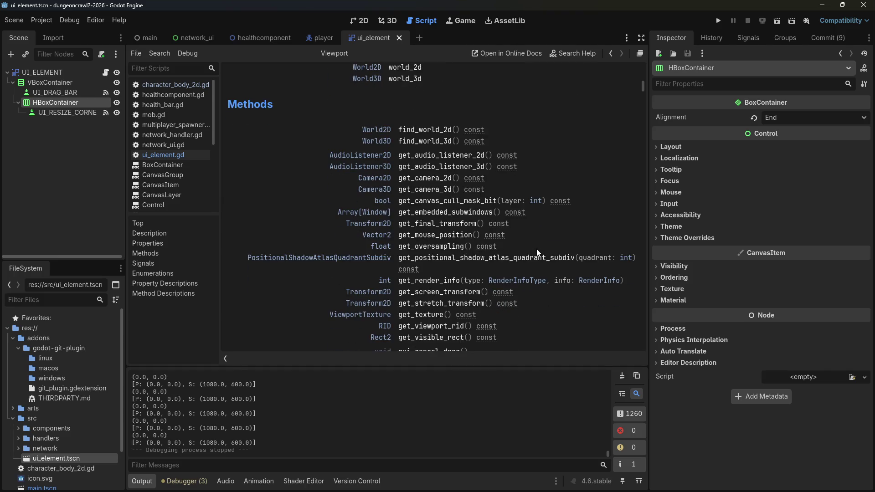
pyautogui.scroll(-2, 537, 249)
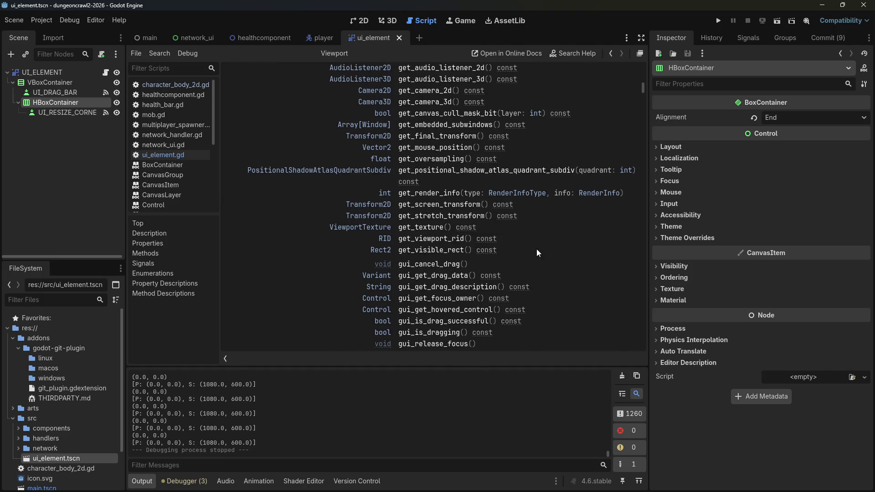
pyautogui.scroll(-3, 537, 249)
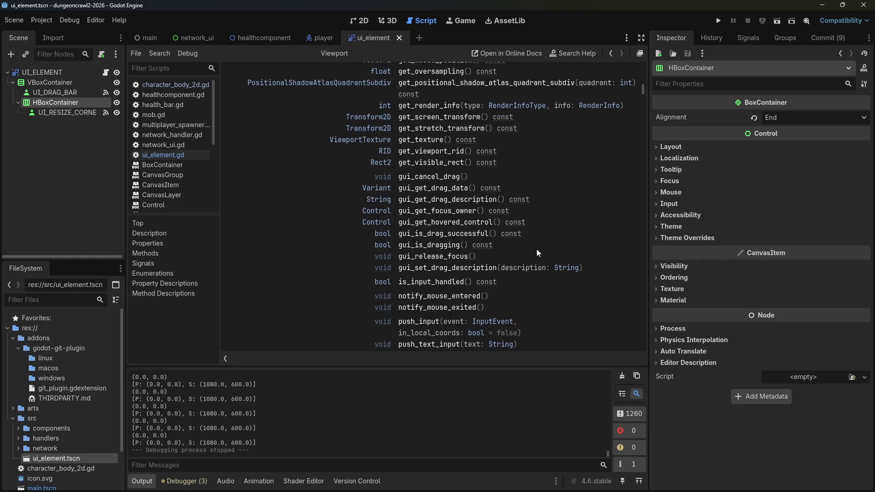
pyautogui.scroll(-3, 537, 249)
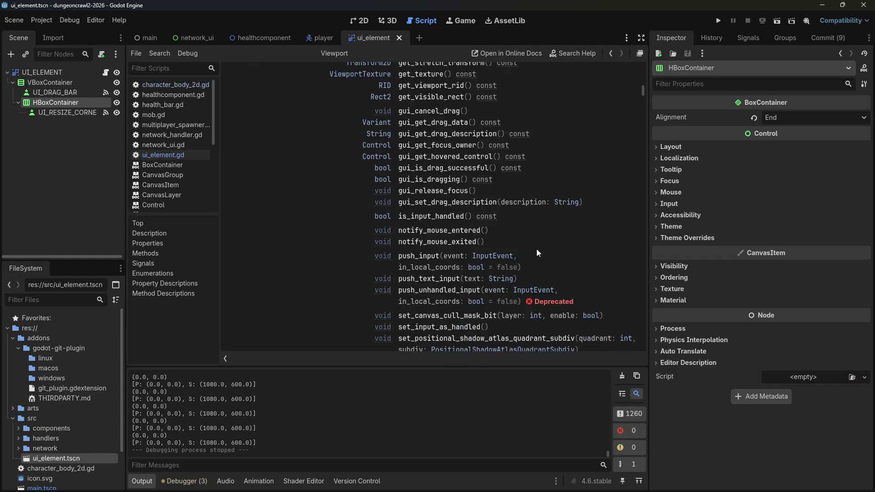
pyautogui.scroll(-3, 537, 249)
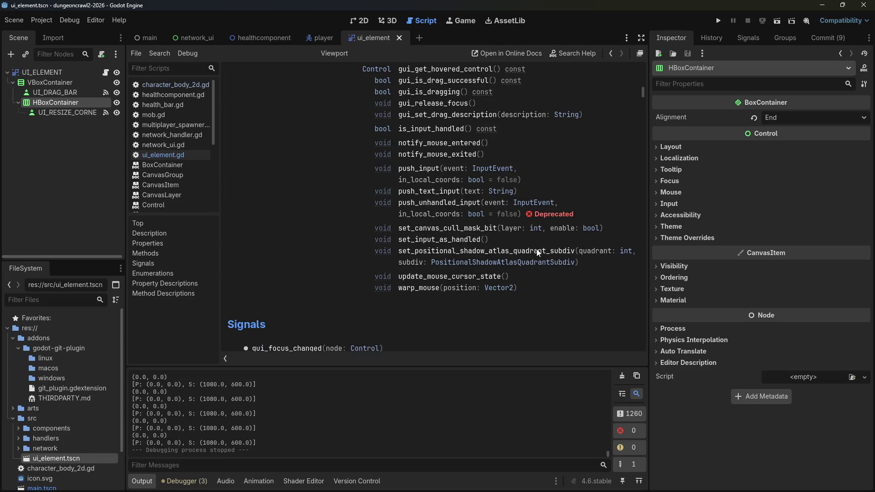
pyautogui.scroll(-1, 537, 249)
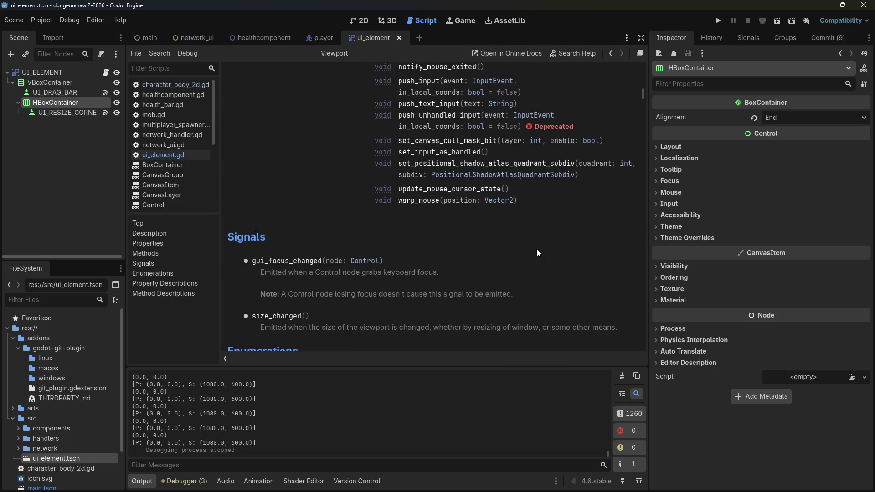
pyautogui.scroll(2, 537, 249)
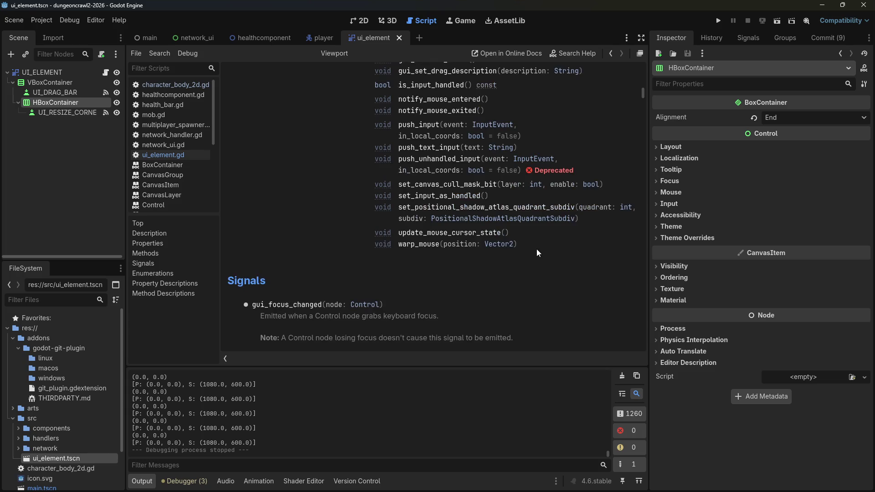
pyautogui.click(427, 249)
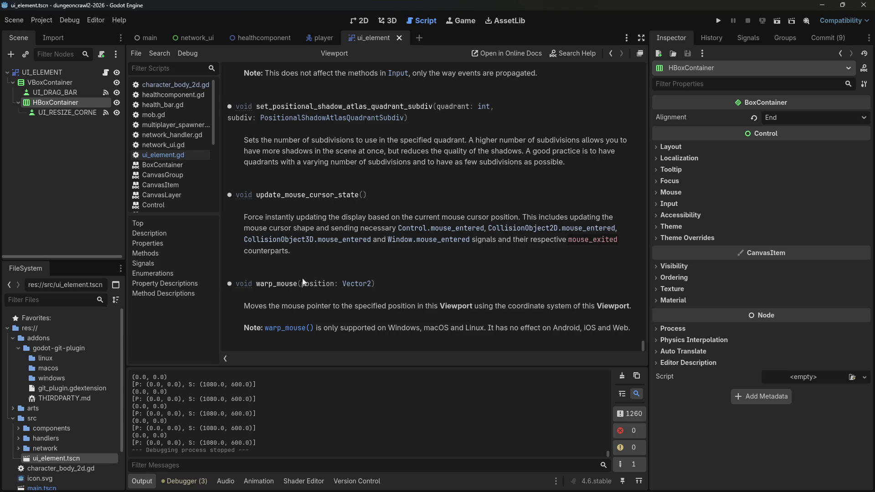
# Step: Scroll back up through the Viewport method descriptions, then bring up the Reddit thread
pyautogui.scroll(10, 360, 312)
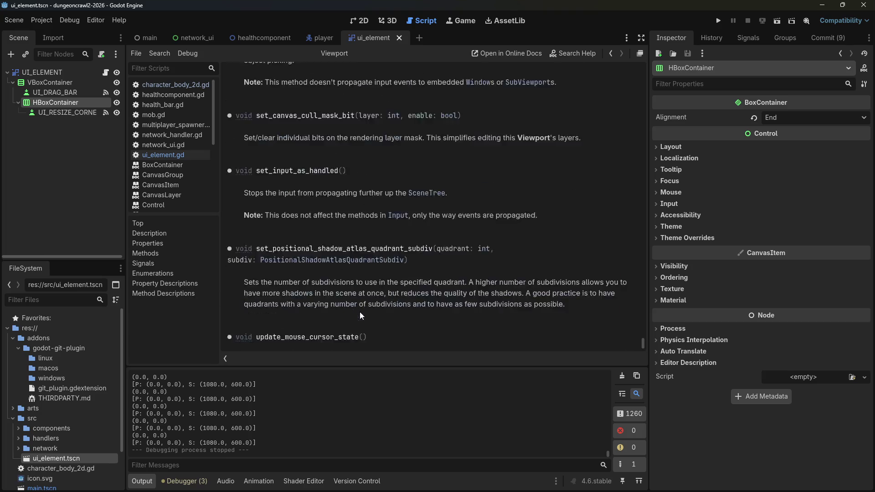
pyautogui.scroll(5, 407, 307)
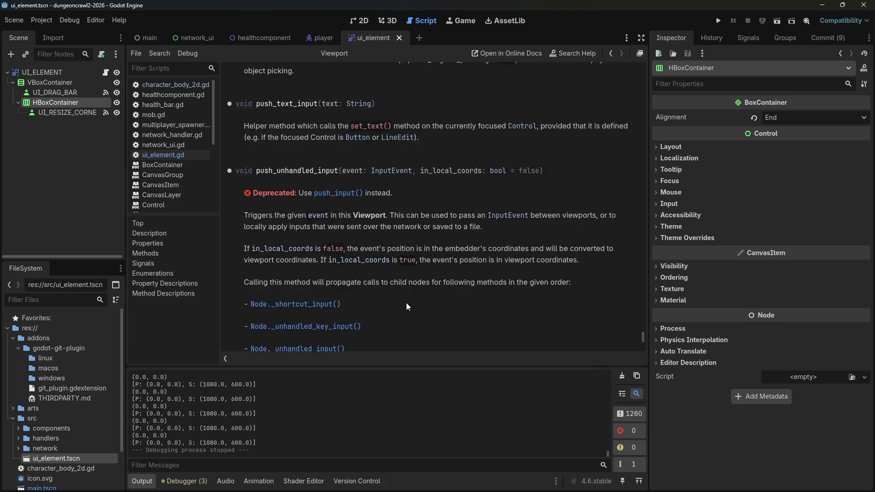
pyautogui.scroll(5, 407, 309)
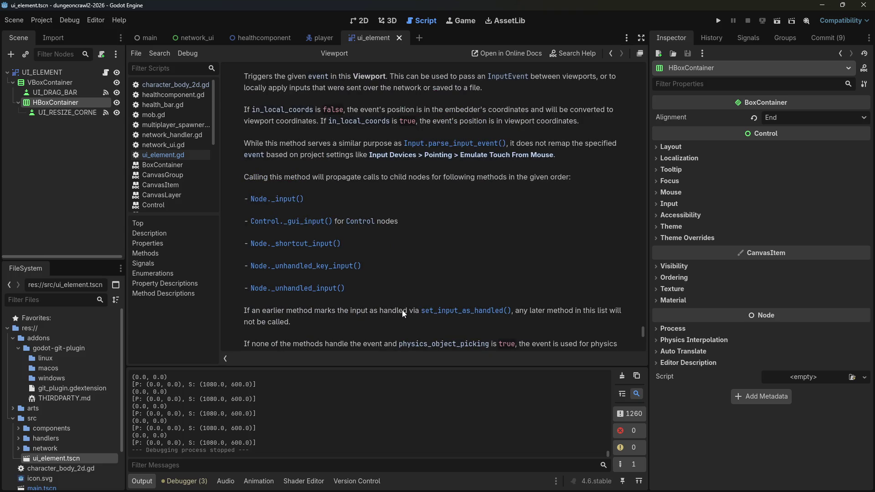
pyautogui.scroll(10, 403, 310)
pyautogui.scroll(7, 403, 307)
pyautogui.scroll(-3, 406, 306)
pyautogui.scroll(4, 437, 280)
pyautogui.scroll(15, 436, 280)
pyautogui.scroll(10, 427, 291)
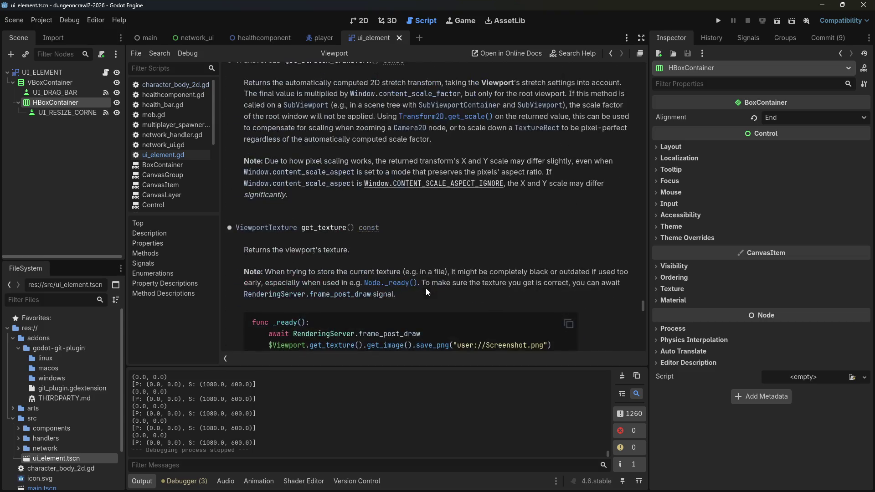
pyautogui.scroll(8, 456, 232)
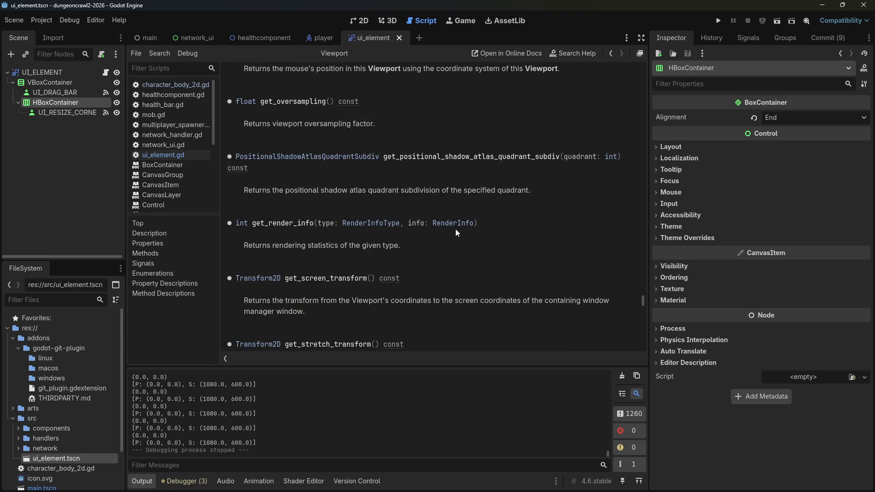
pyautogui.scroll(8, 455, 229)
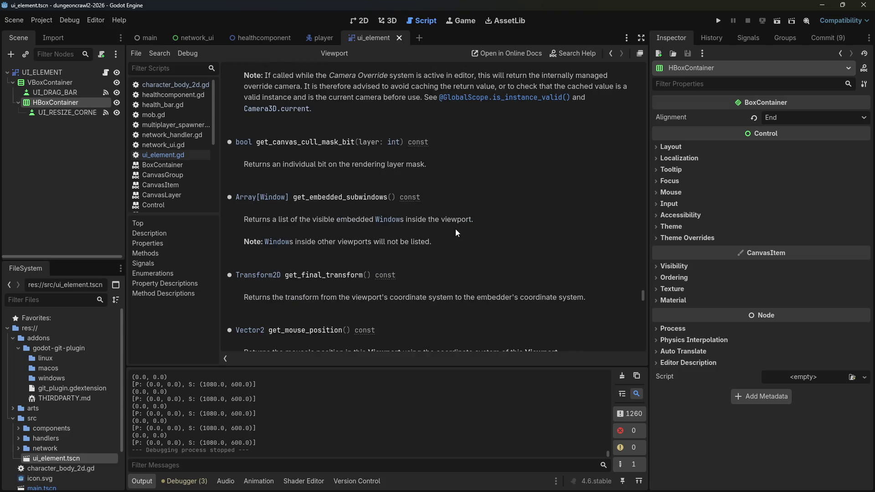
pyautogui.scroll(15, 455, 229)
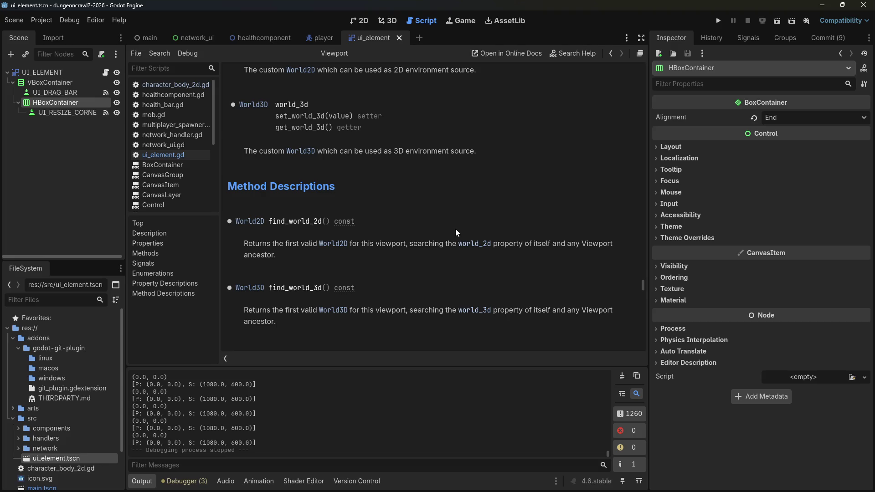
pyautogui.scroll(20, 455, 229)
pyautogui.scroll(8, 456, 229)
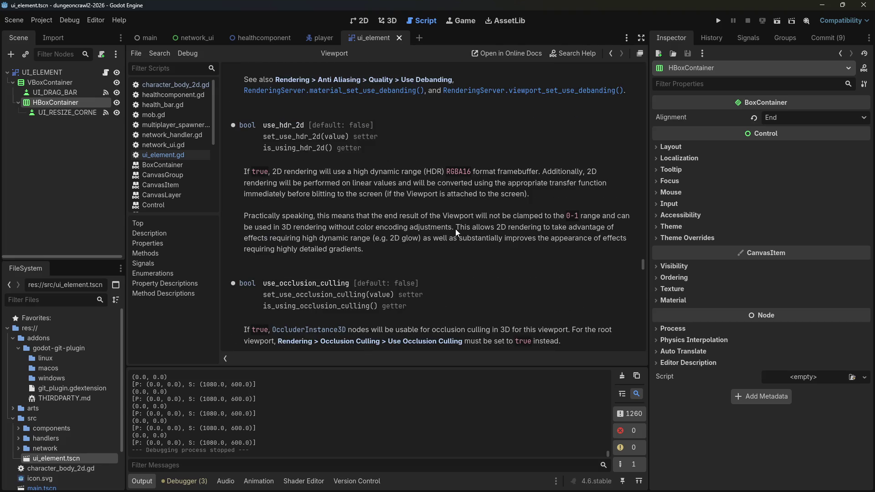
pyautogui.hotkey('alt', 'Tab')
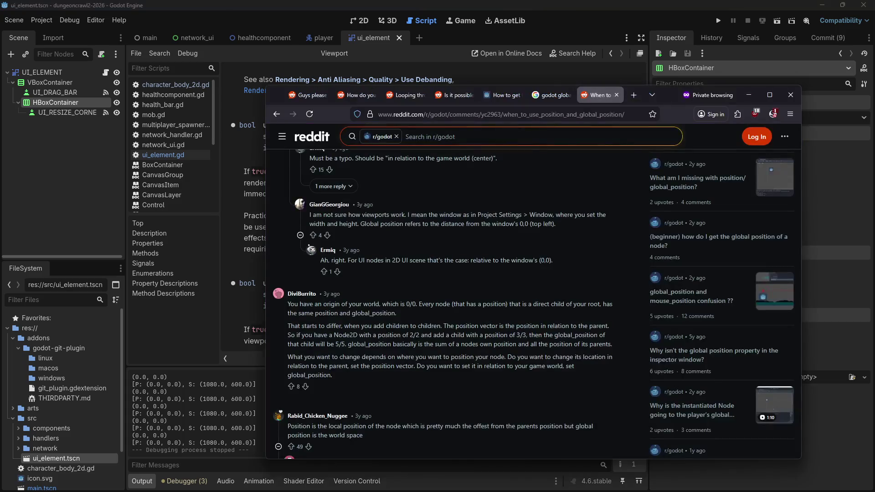
# Step: Scroll further down the Reddit replies, then go back to the Godot editor
pyautogui.scroll(-1, 431, 322)
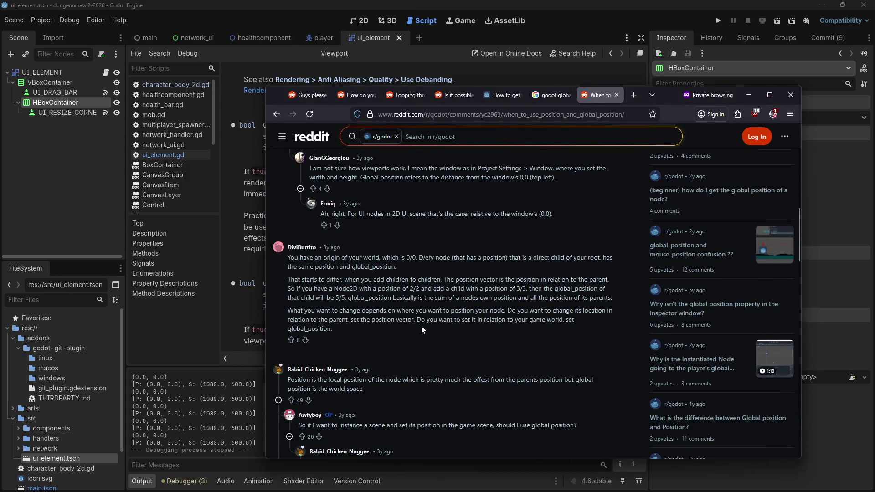
pyautogui.scroll(-3, 355, 387)
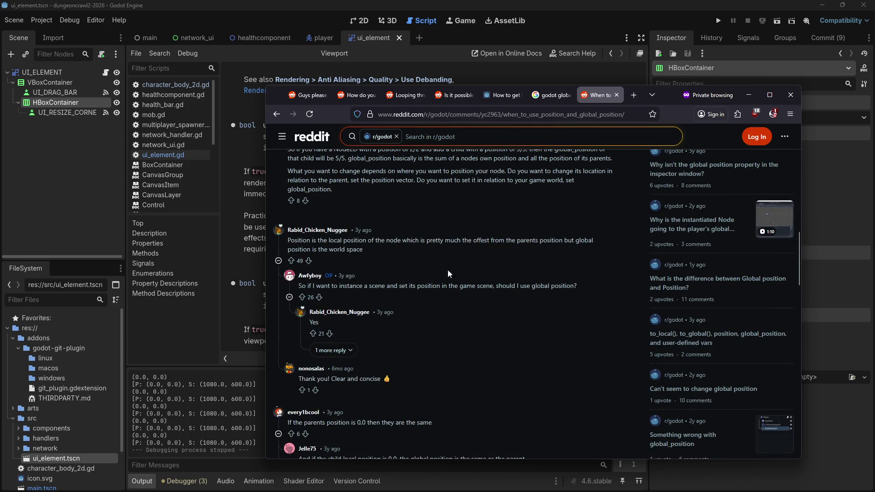
pyautogui.click(67, 147)
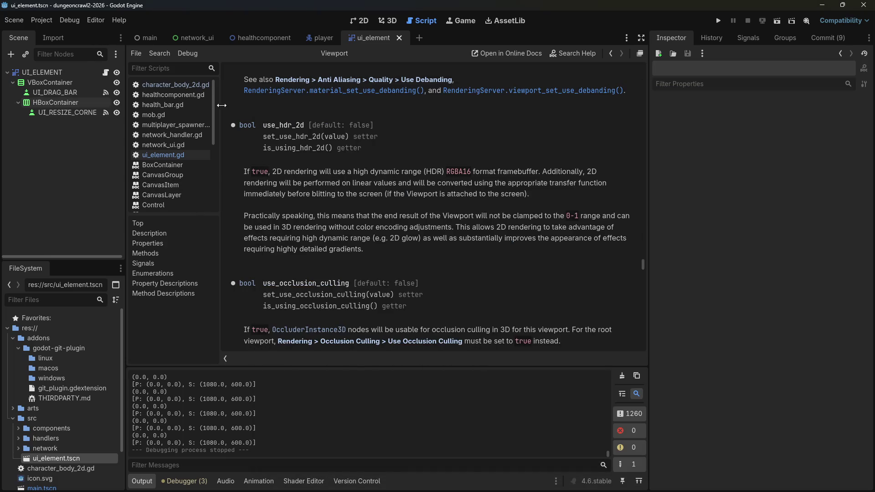
# Step: Add print("local pos: ", self.position) on a new line below line 16 of ui_element.gd
pyautogui.click(163, 156)
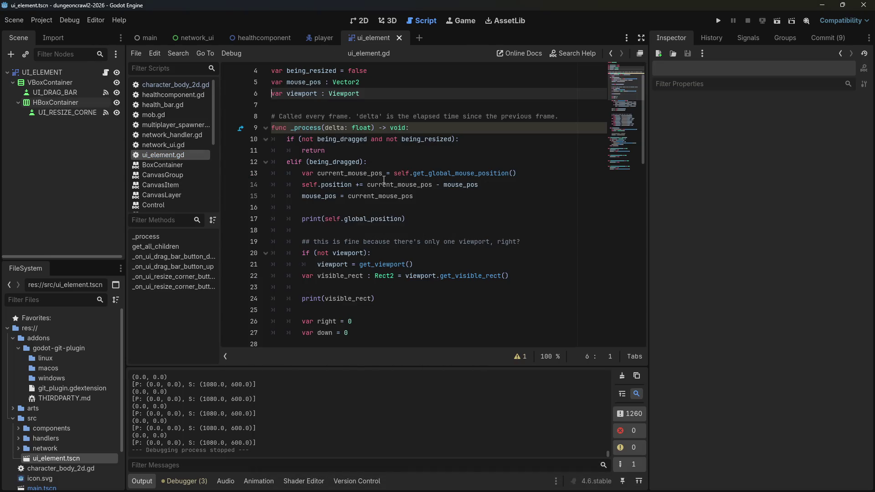
pyautogui.scroll(2, 380, 187)
pyautogui.click(343, 243)
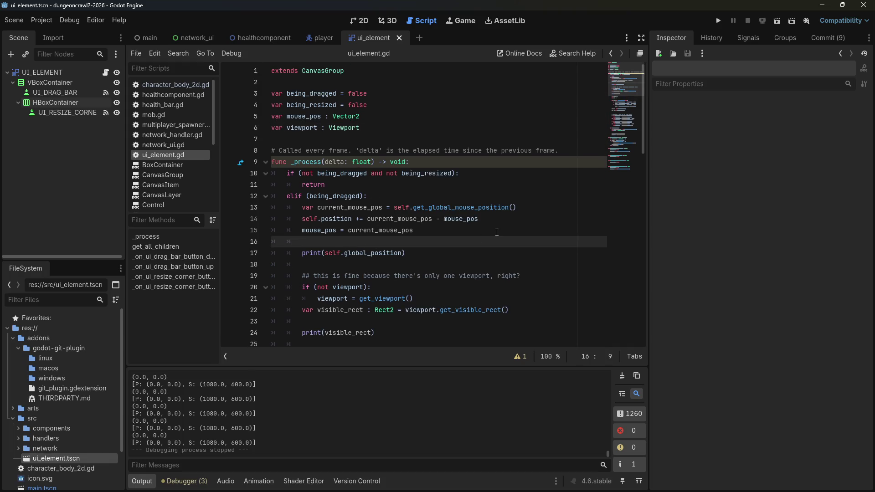
pyautogui.press('Return')
pyautogui.write('print("local pos: ", ')
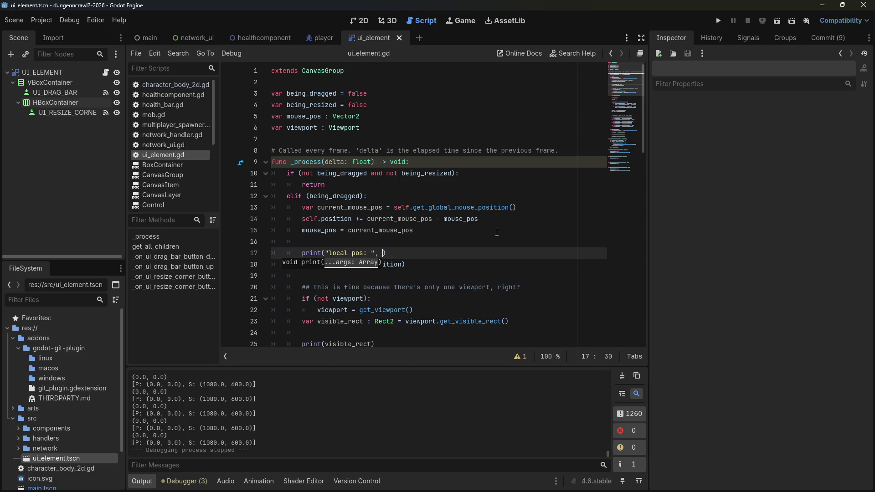
pyautogui.write('self.position')
pyautogui.press('Escape')
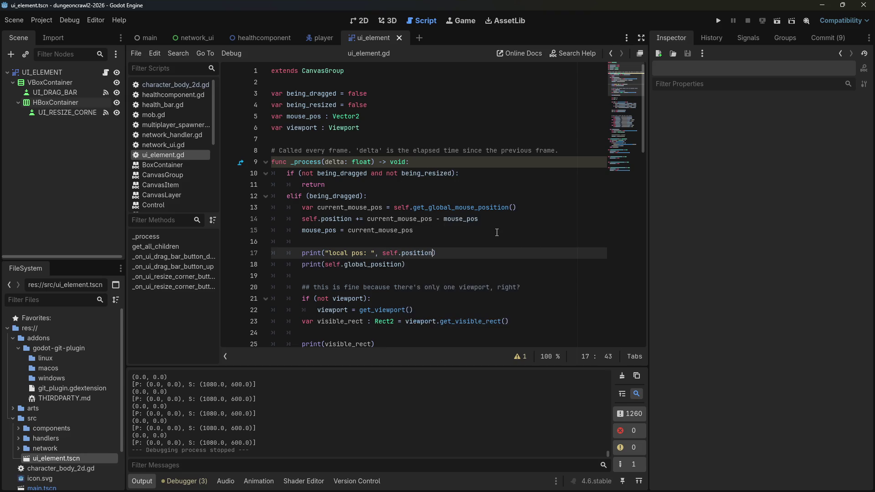
# Step: Label the global_position print with "global pos: " and save the script
pyautogui.press('Down')
pyautogui.press('Left')
pyautogui.press('Left')
pyautogui.press('Left')
pyautogui.press('Left')
pyautogui.press('Left')
pyautogui.press('Left')
pyautogui.write('"global ')
pyautogui.write('pos: ",')
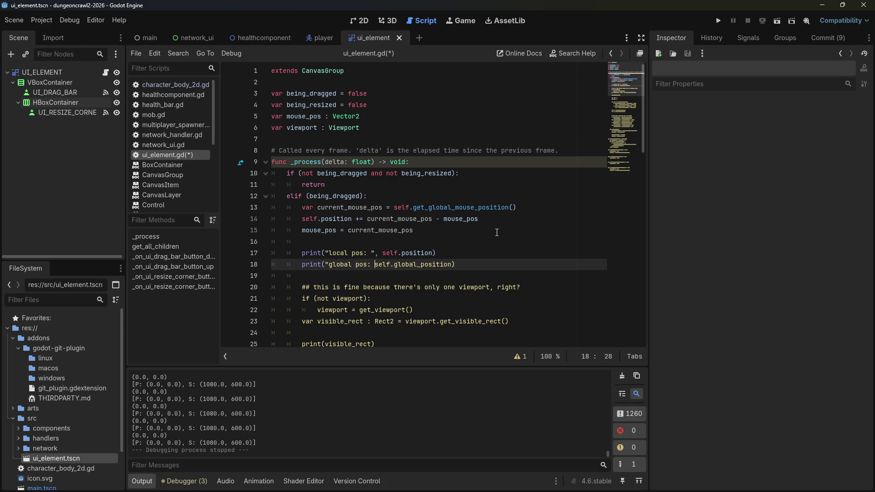
pyautogui.hotkey('ctrl', 's')
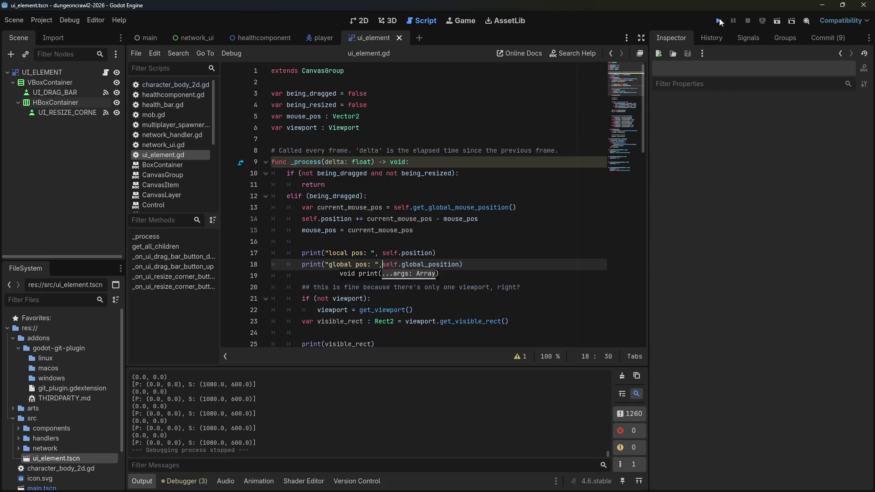
# Step: Launch the game and drag the Server/Client panel right and down
pyautogui.click(719, 21)
pyautogui.moveTo(203, 114)
pyautogui.mouseDown()
pyautogui.moveTo(520, 185)
pyautogui.moveTo(377, 197)
pyautogui.moveTo(393, 189)
pyautogui.mouseUp()
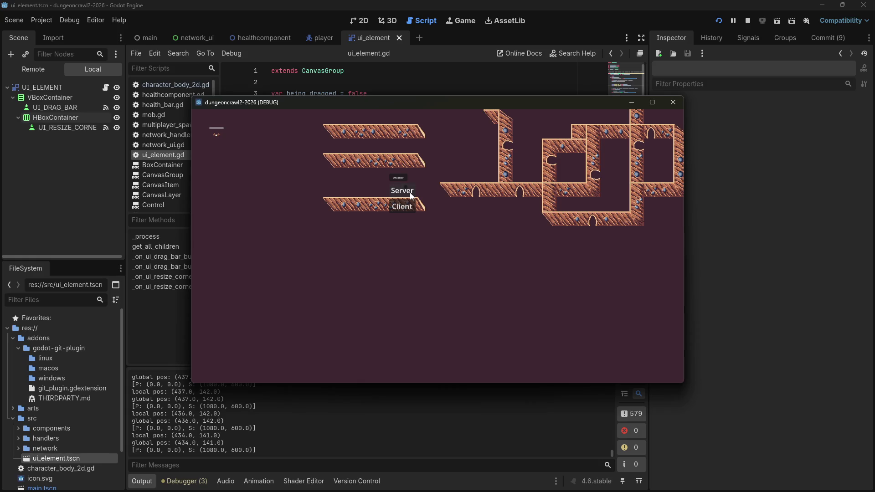
pyautogui.moveTo(395, 113); pyautogui.dragTo(533, 151)
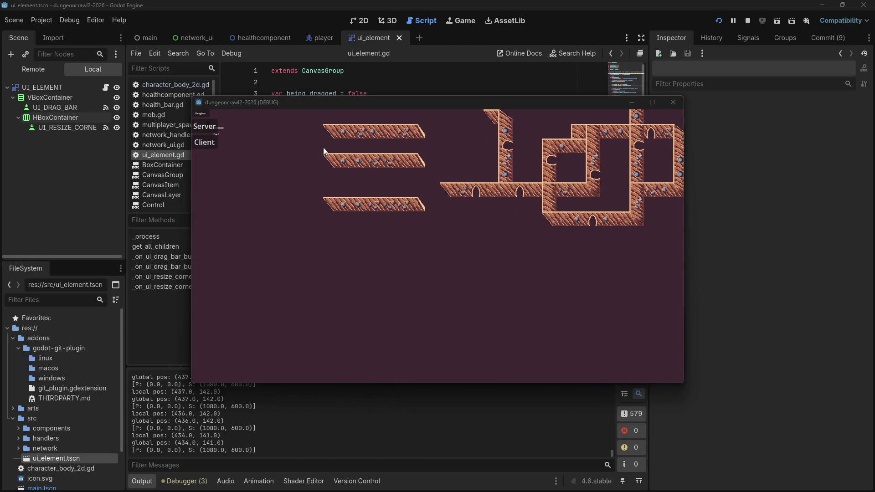
# Step: Join as a client and drag the panel and Dragbar label, logging matching local and global positions
pyautogui.click(206, 142)
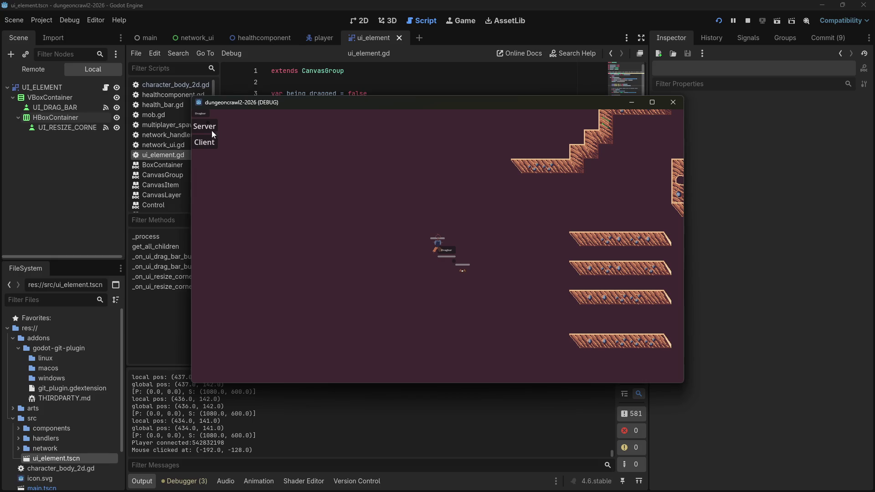
pyautogui.moveTo(202, 113)
pyautogui.mouseDown()
pyautogui.moveTo(310, 134)
pyautogui.moveTo(267, 124)
pyautogui.moveTo(257, 131)
pyautogui.moveTo(226, 107)
pyautogui.moveTo(201, 106)
pyautogui.moveTo(540, 135)
pyautogui.mouseUp()
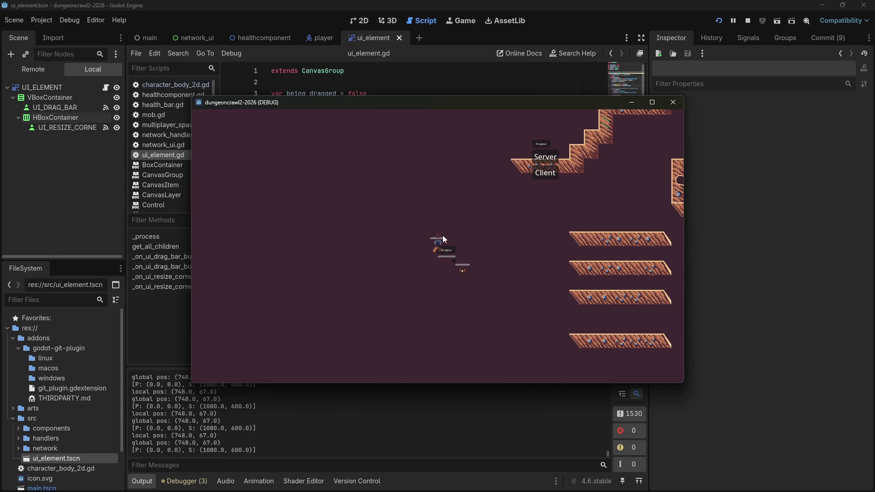
pyautogui.moveTo(448, 255)
pyautogui.mouseDown()
pyautogui.moveTo(456, 256)
pyautogui.moveTo(448, 256)
pyautogui.mouseUp()
pyautogui.moveTo(540, 146)
pyautogui.mouseDown()
pyautogui.moveTo(246, 128)
pyautogui.moveTo(365, 138)
pyautogui.mouseUp()
pyautogui.moveTo(435, 144)
pyautogui.mouseDown()
pyautogui.moveTo(387, 130)
pyautogui.moveTo(303, 128)
pyautogui.mouseUp()
pyautogui.click(451, 249)
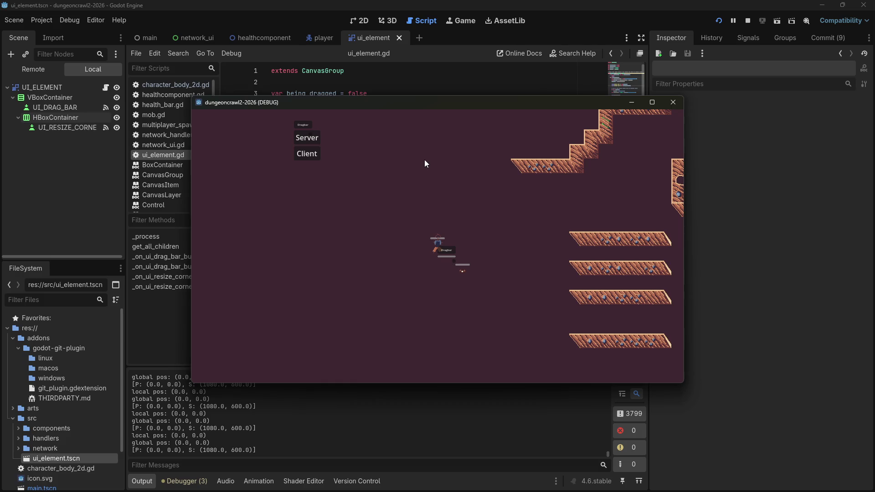
# Step: Close the game, open the player scene, and review UI_ELEMENT's Tweaks, Transform and Visibility sections
pyautogui.click(678, 103)
pyautogui.click(311, 39)
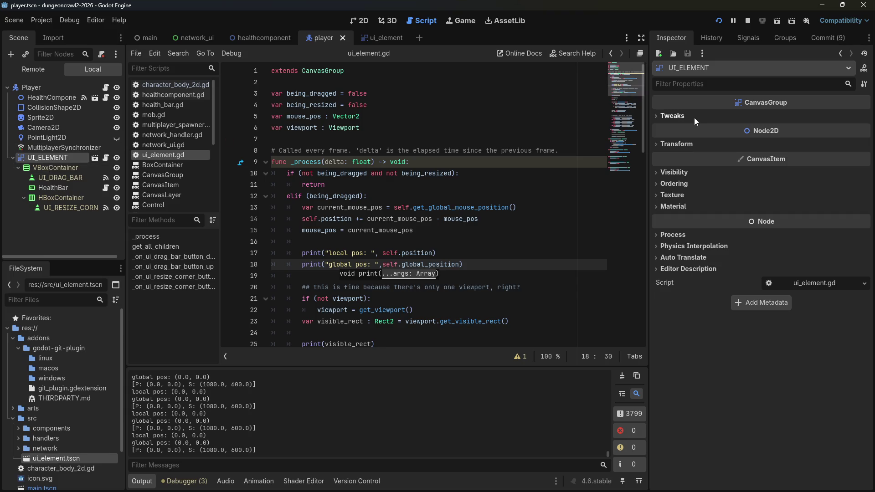
pyautogui.click(659, 117)
pyautogui.click(658, 113)
pyautogui.click(664, 142)
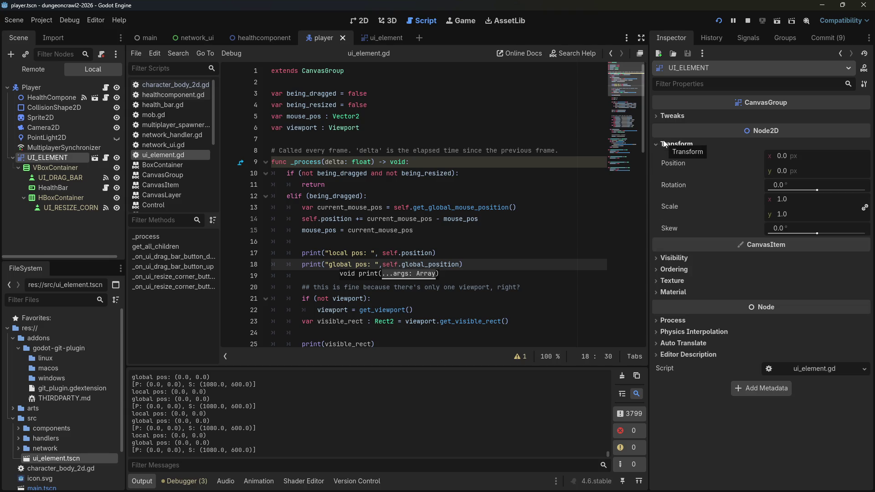
pyautogui.click(676, 144)
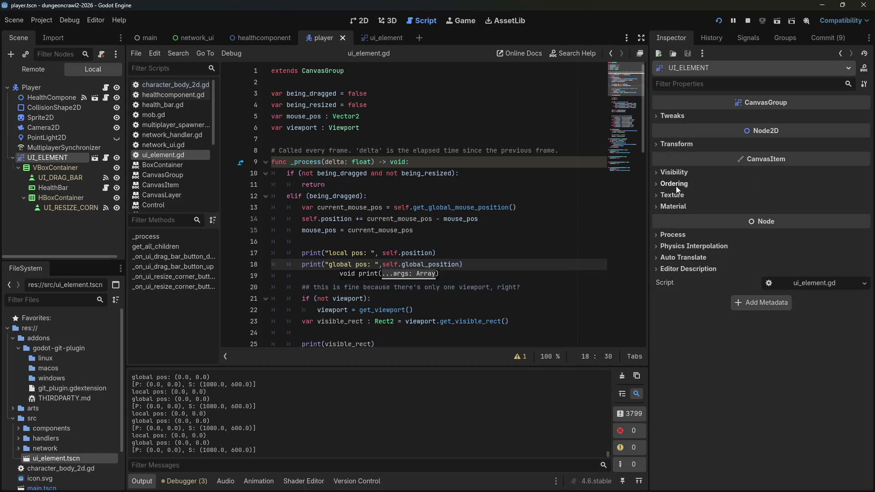
pyautogui.click(680, 172)
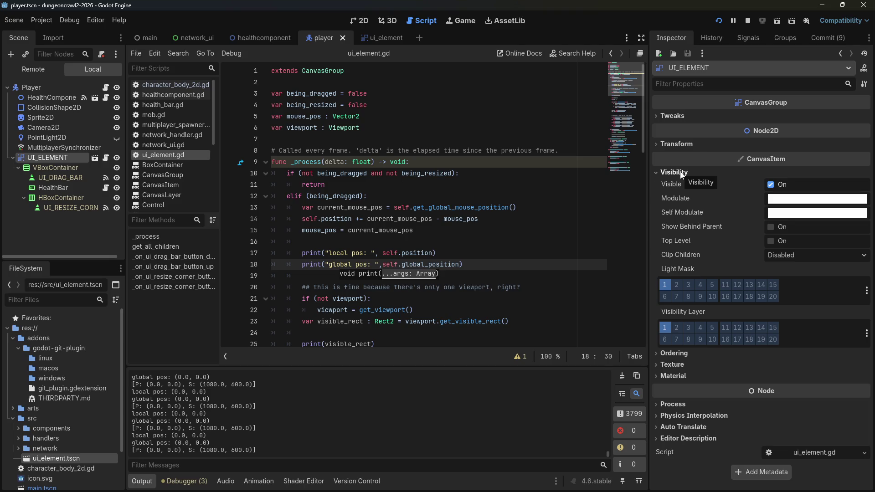
pyautogui.click(681, 173)
# Step: Review UI_ELEMENT's Ordering, Texture, Process mode options, Physics Interpolation and Editor Description sections
pyautogui.click(683, 185)
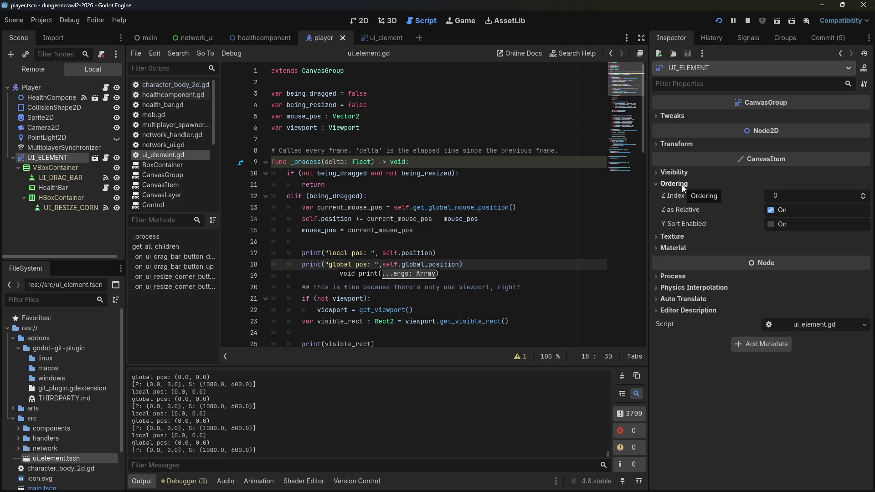
pyautogui.moveTo(671, 223)
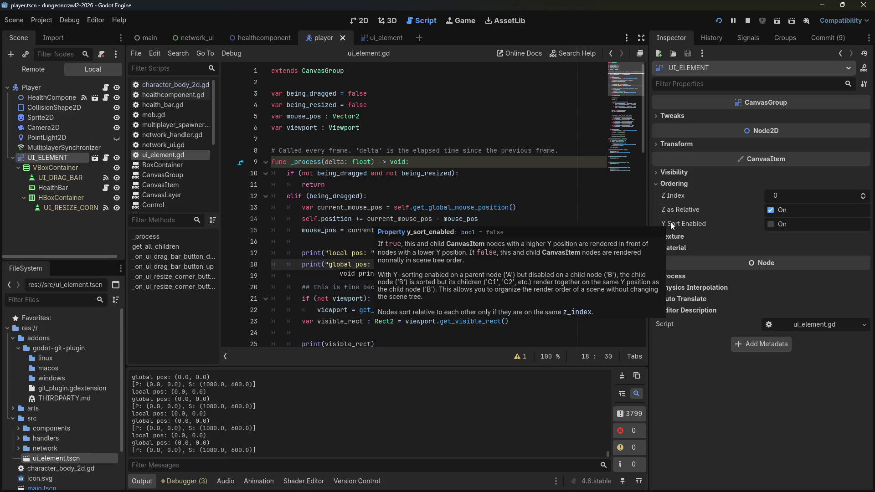
pyautogui.click(659, 185)
pyautogui.click(660, 196)
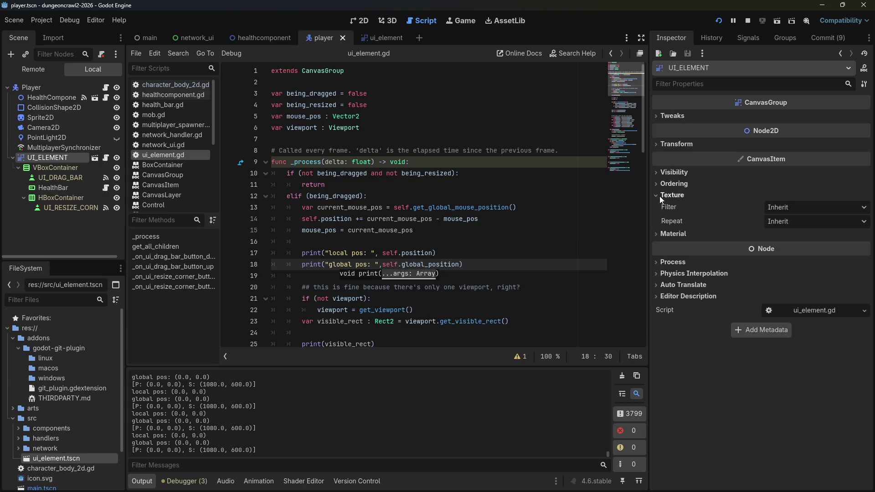
pyautogui.click(660, 195)
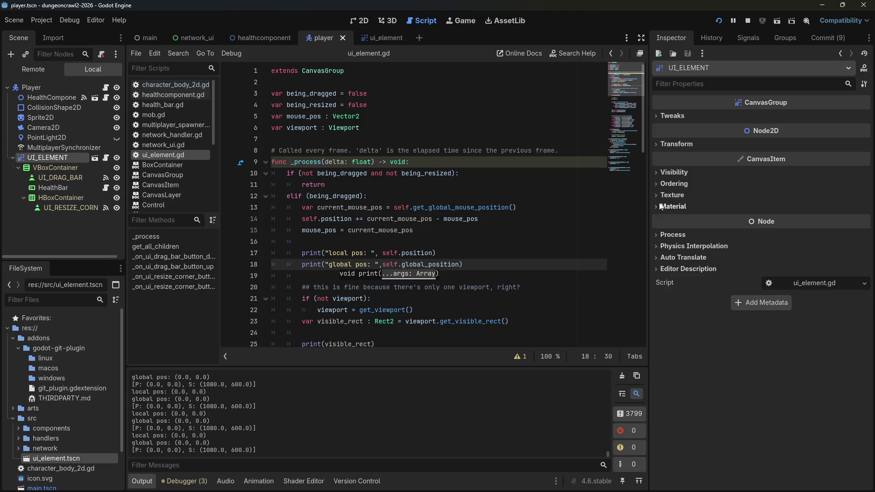
pyautogui.click(673, 235)
pyautogui.click(782, 247)
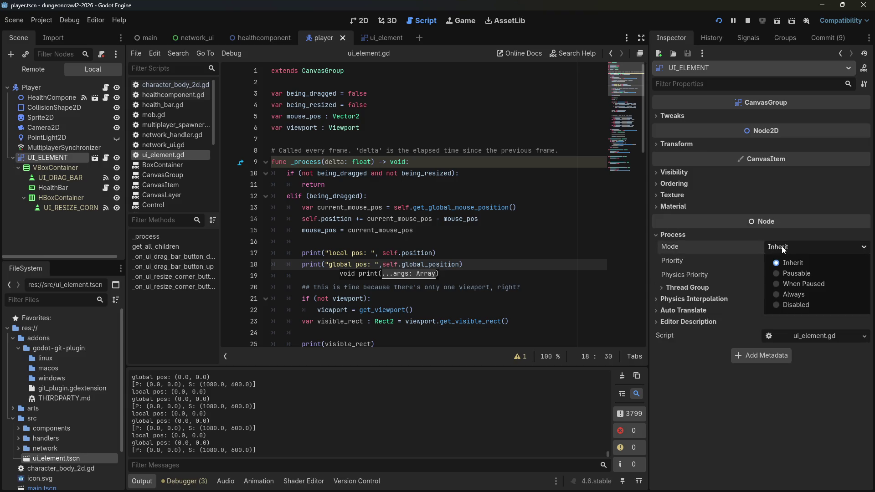
pyautogui.click(782, 246)
pyautogui.click(692, 236)
pyautogui.click(683, 246)
pyautogui.click(683, 245)
pyautogui.click(688, 270)
pyautogui.click(688, 272)
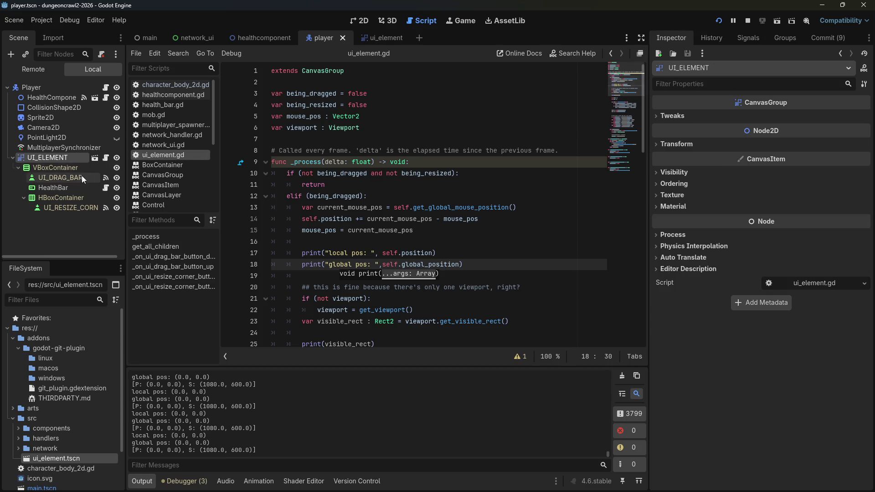
# Step: Inspect the VBoxContainer node, then return to UI_ELEMENT and line 16 of ui_element.gd
pyautogui.click(71, 169)
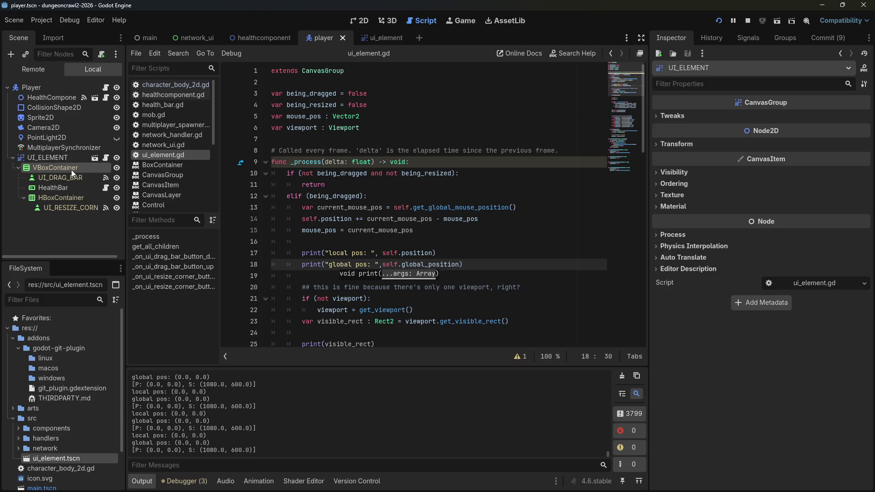
pyautogui.click(53, 159)
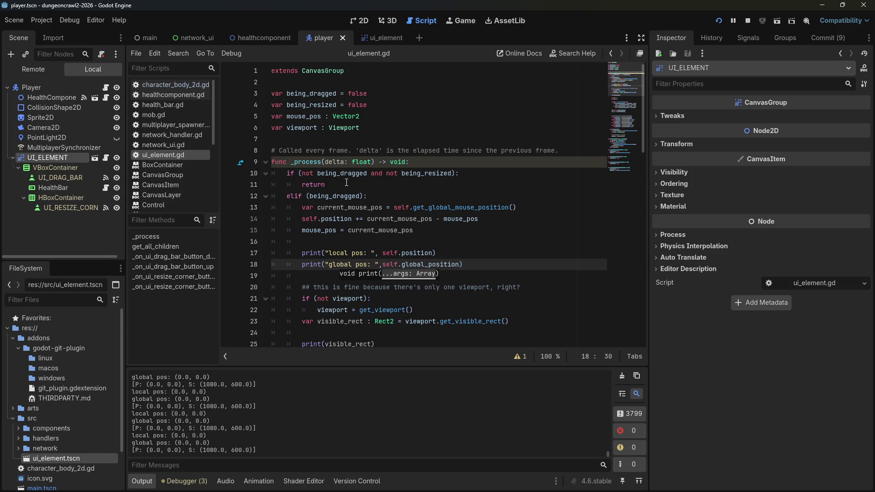
pyautogui.scroll(-1, 346, 182)
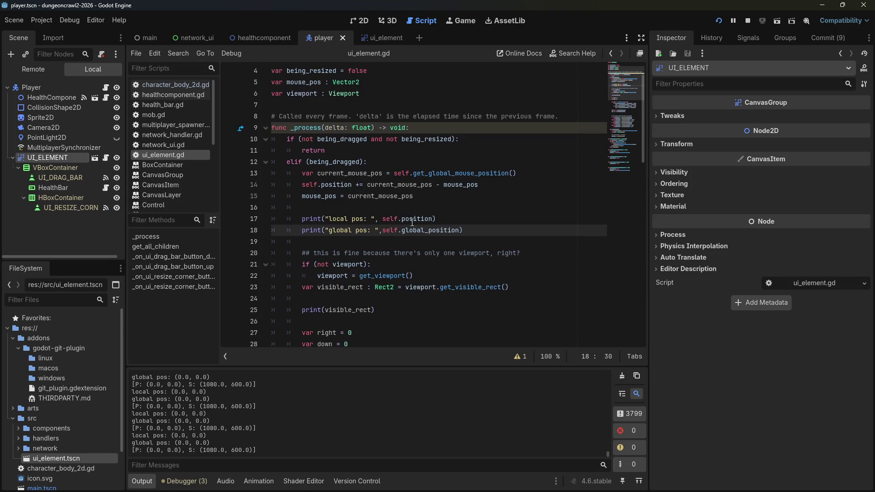
pyautogui.moveTo(403, 226)
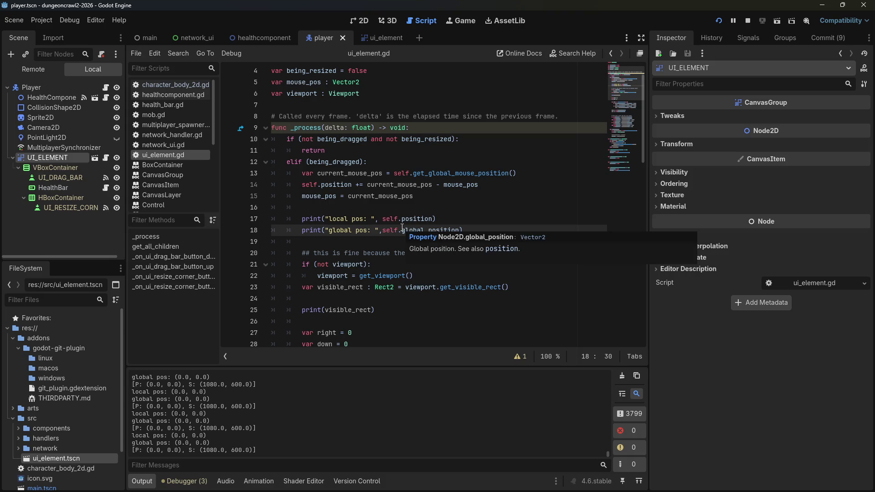
pyautogui.click(325, 206)
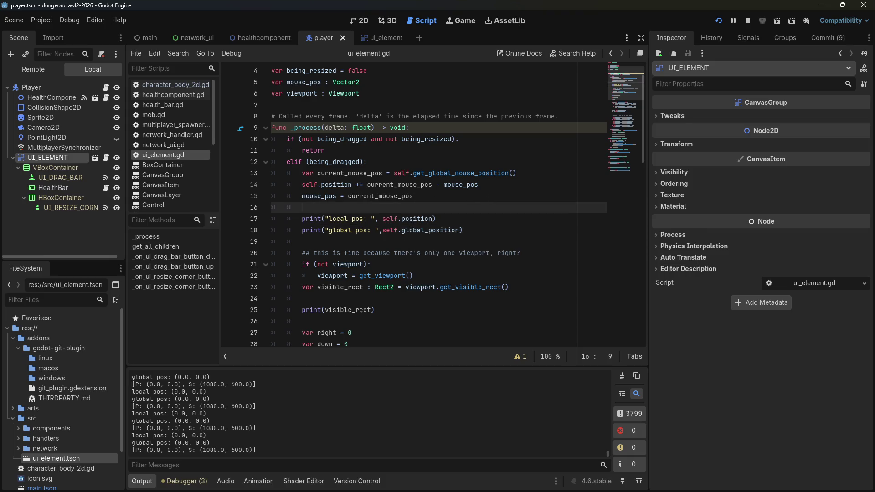
# Step: Reread more of the Reddit thread on global_position, then return to the Godot editor
pyautogui.hotkey('alt', 'Tab')
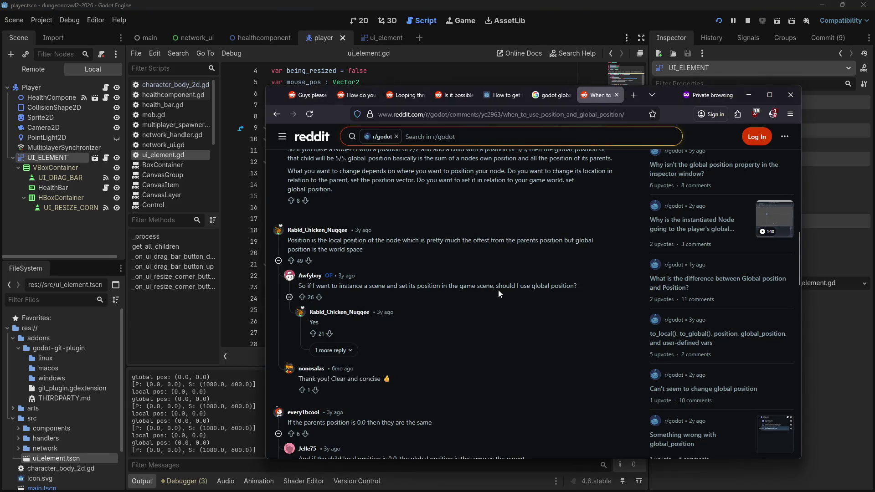
pyautogui.scroll(-4, 499, 293)
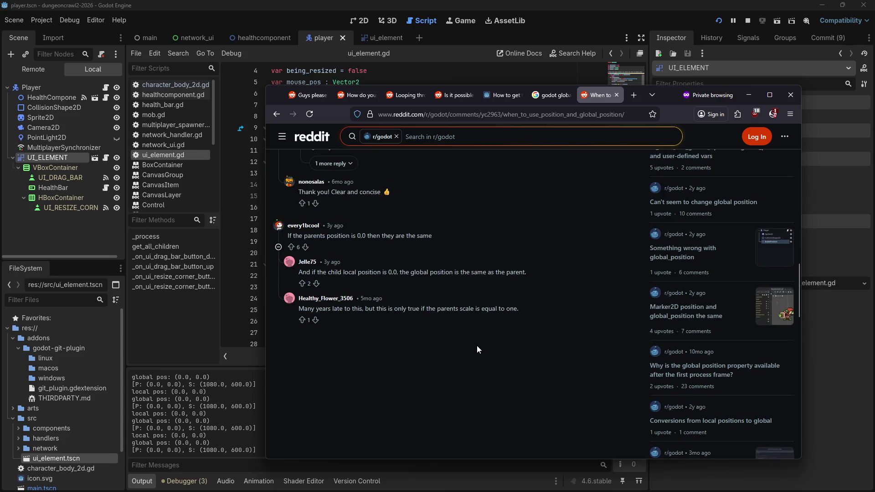
pyautogui.click(530, 74)
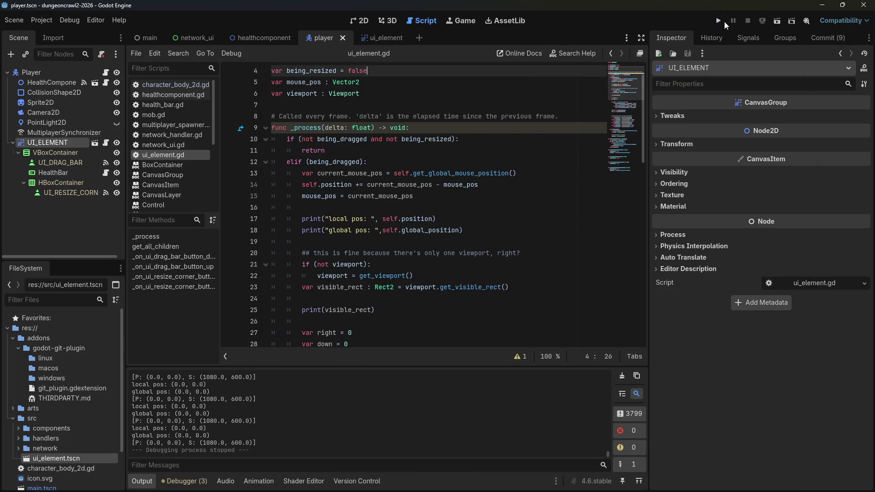
# Step: Relaunch the game, move the Server/Client panel toward the centre, then host as server and join as client
pyautogui.click(719, 21)
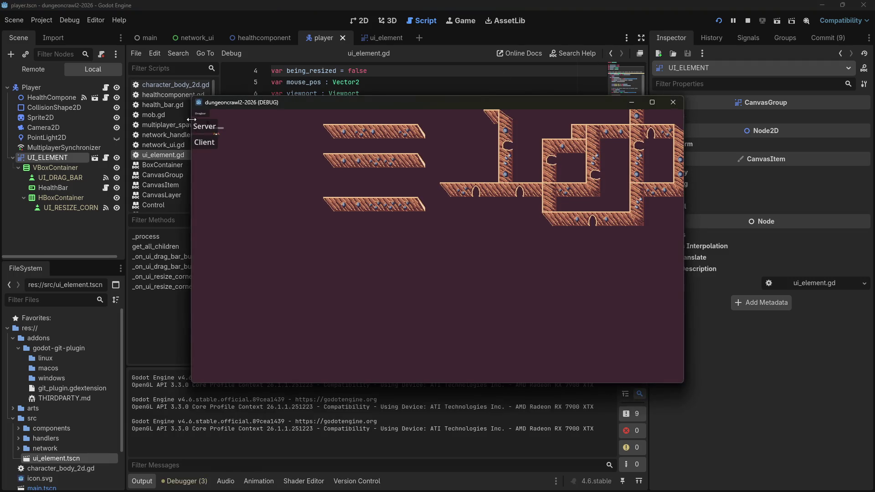
pyautogui.moveTo(201, 114)
pyautogui.mouseDown()
pyautogui.moveTo(364, 212)
pyautogui.moveTo(392, 265)
pyautogui.moveTo(433, 248)
pyautogui.moveTo(417, 270)
pyautogui.moveTo(496, 206)
pyautogui.moveTo(497, 304)
pyautogui.moveTo(329, 215)
pyautogui.moveTo(351, 263)
pyautogui.moveTo(461, 208)
pyautogui.moveTo(434, 227)
pyautogui.mouseUp()
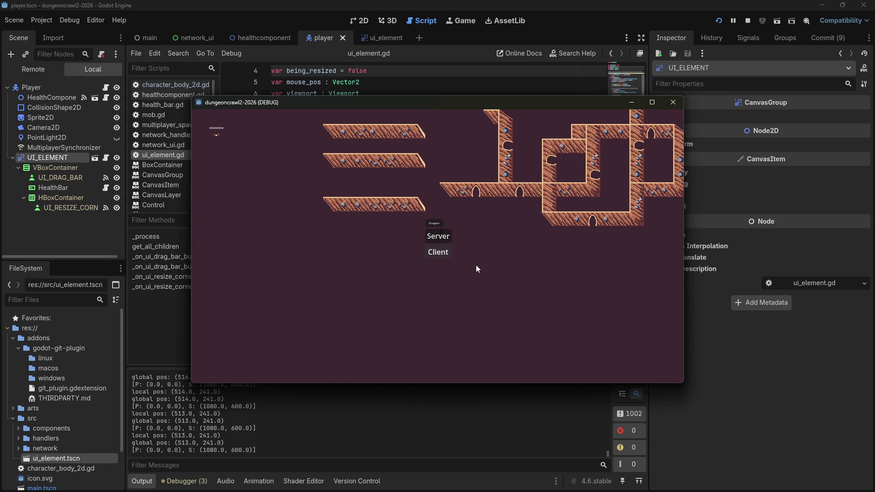
pyautogui.click(341, 105)
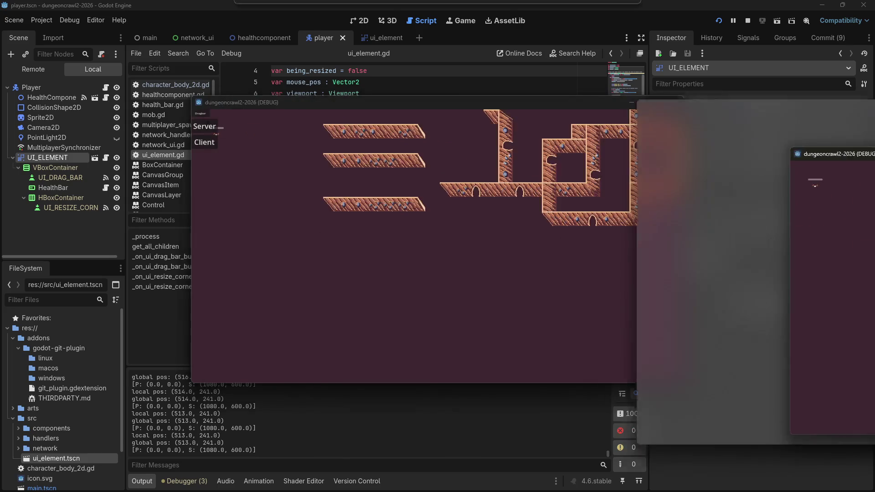
pyautogui.click(212, 142)
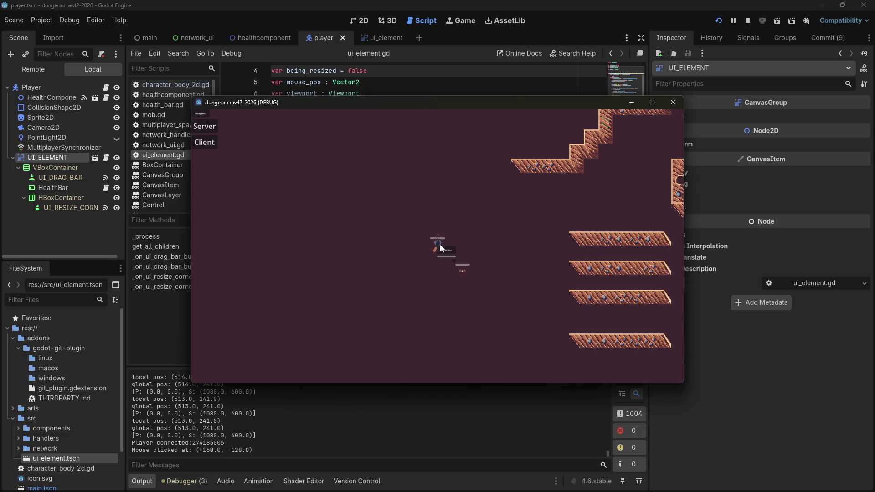
# Step: Drag the Dragbar and Server/Client panels around while the camera follows the player
pyautogui.moveTo(497, 282)
pyautogui.mouseDown()
pyautogui.moveTo(542, 301)
pyautogui.moveTo(533, 271)
pyautogui.moveTo(549, 283)
pyautogui.moveTo(478, 313)
pyautogui.moveTo(503, 318)
pyautogui.moveTo(477, 313)
pyautogui.moveTo(498, 310)
pyautogui.mouseUp()
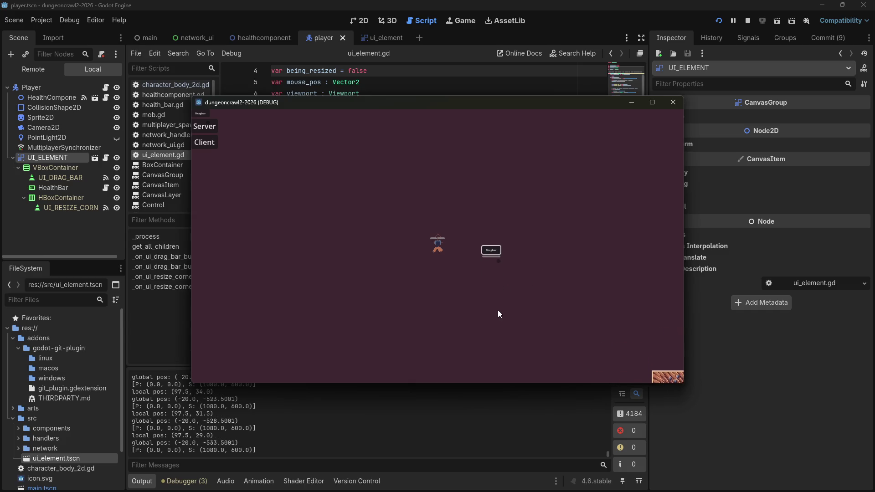
pyautogui.moveTo(188, 105); pyautogui.dragTo(289, 189)
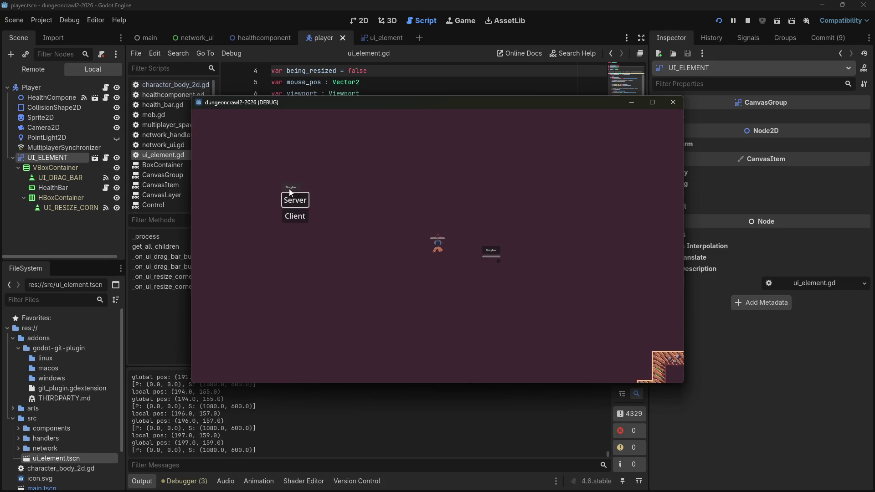
pyautogui.press('Tab')
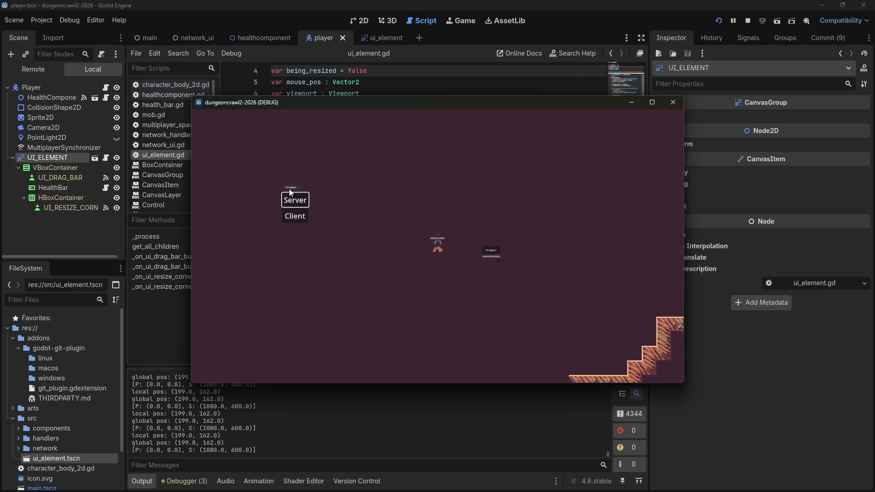
pyautogui.click(495, 251)
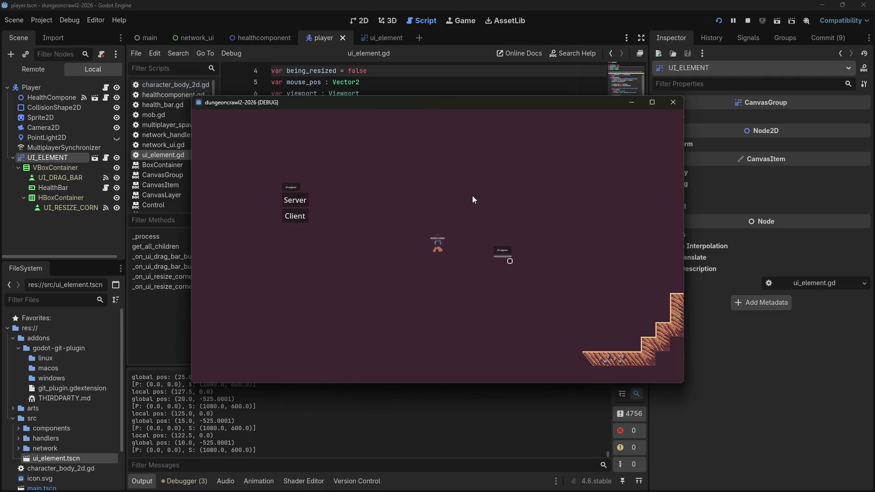
# Step: Log two clicked world positions, drag the Dragbar panel down-left, and walk the player upward
pyautogui.click(465, 194)
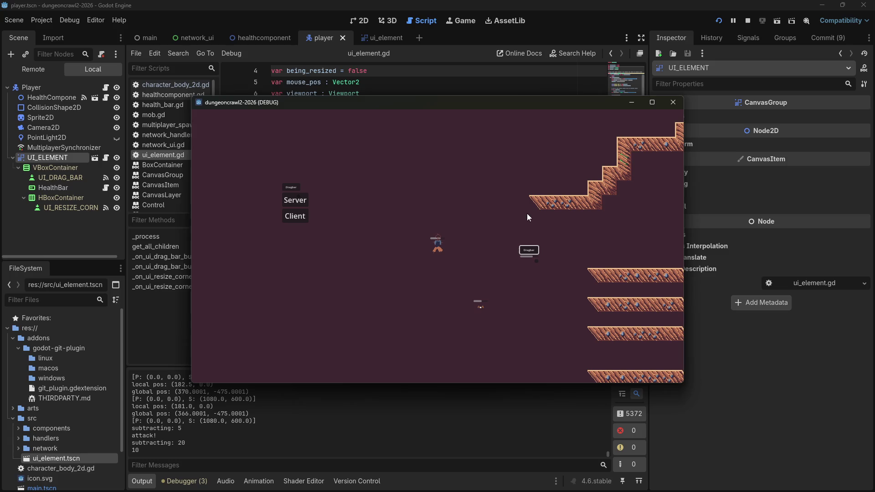
pyautogui.click(497, 205)
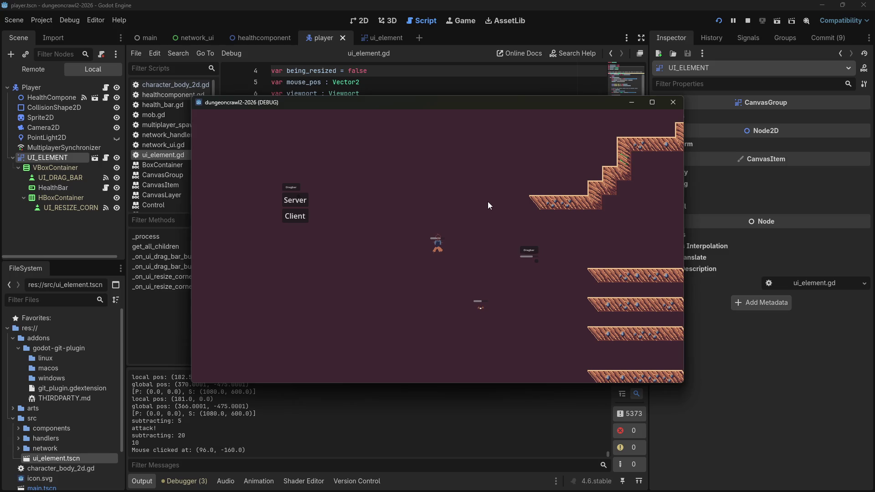
pyautogui.moveTo(526, 250)
pyautogui.mouseDown()
pyautogui.moveTo(512, 272)
pyautogui.moveTo(518, 278)
pyautogui.mouseUp()
pyautogui.press('w')
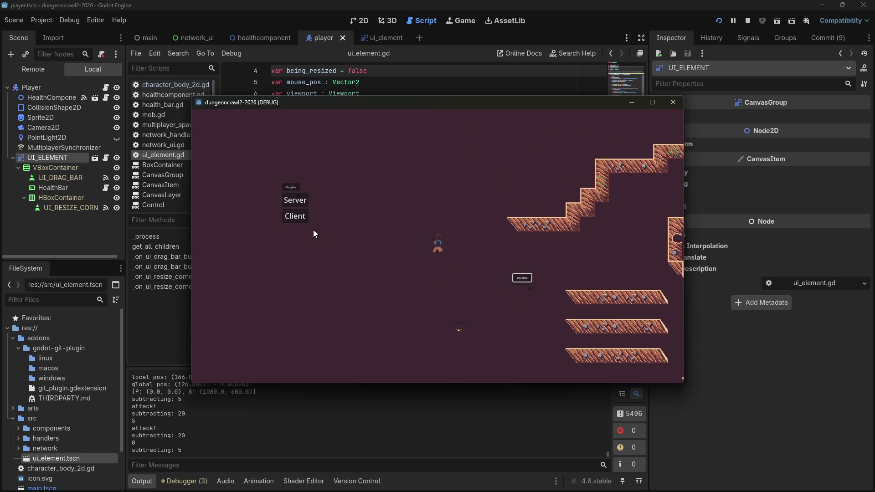
# Step: Enlarge the Server/Client panel and resize the small Dragbar panel larger
pyautogui.click(299, 200)
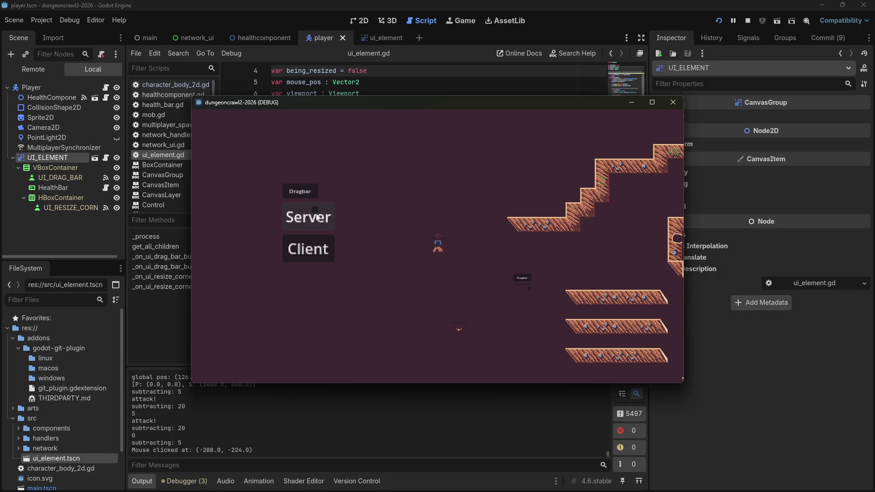
pyautogui.click(314, 200)
pyautogui.moveTo(532, 288)
pyautogui.mouseDown()
pyautogui.moveTo(545, 303)
pyautogui.moveTo(544, 274)
pyautogui.moveTo(525, 274)
pyautogui.moveTo(489, 256)
pyautogui.moveTo(496, 249)
pyautogui.mouseUp()
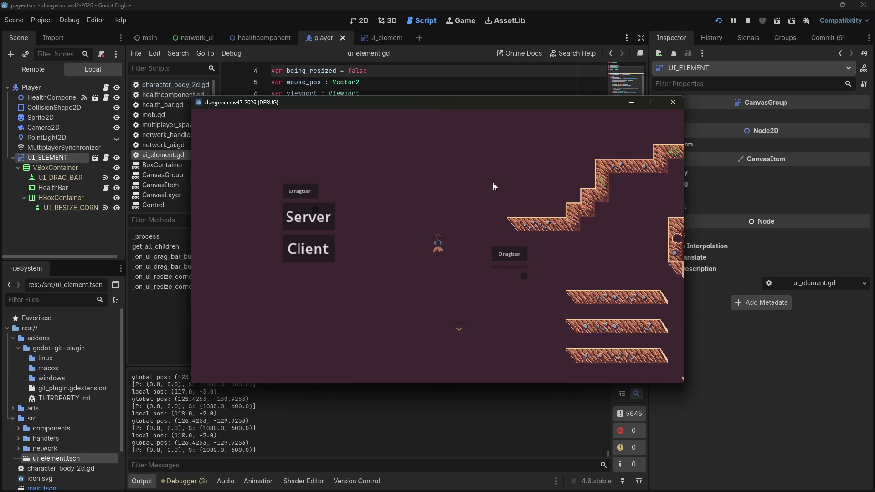
# Step: Stop the running game and return to the global_position print and elif lines in ui_element.gd
pyautogui.click(673, 102)
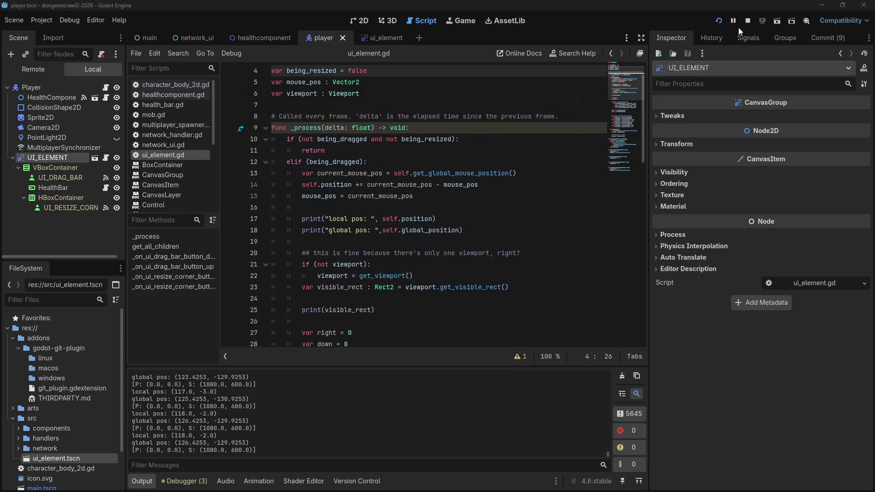
pyautogui.click(460, 230)
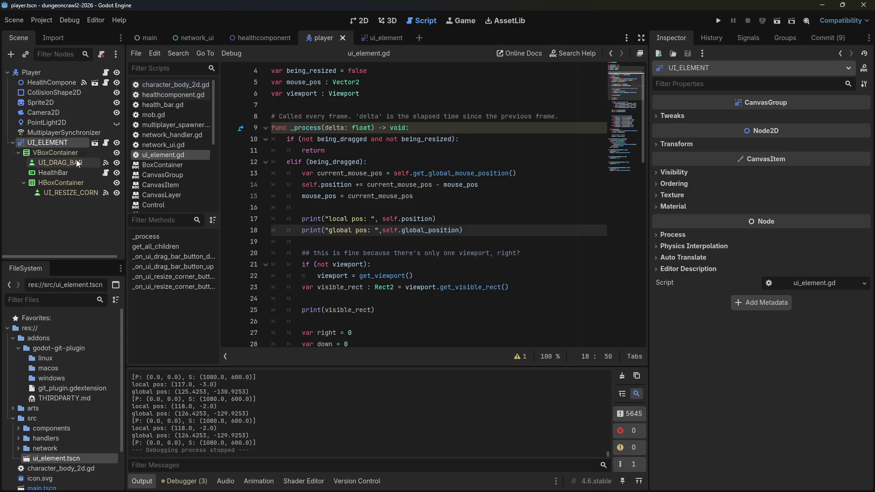
pyautogui.click(455, 162)
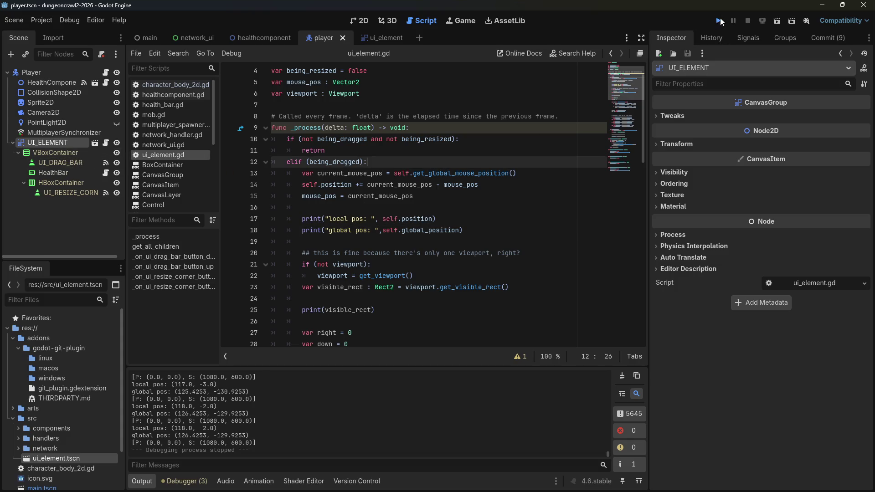
# Step: Run the game, move the Server/Client panel to the centre, join, and drag the Dragbar right
pyautogui.click(720, 21)
pyautogui.moveTo(205, 114); pyautogui.dragTo(451, 223)
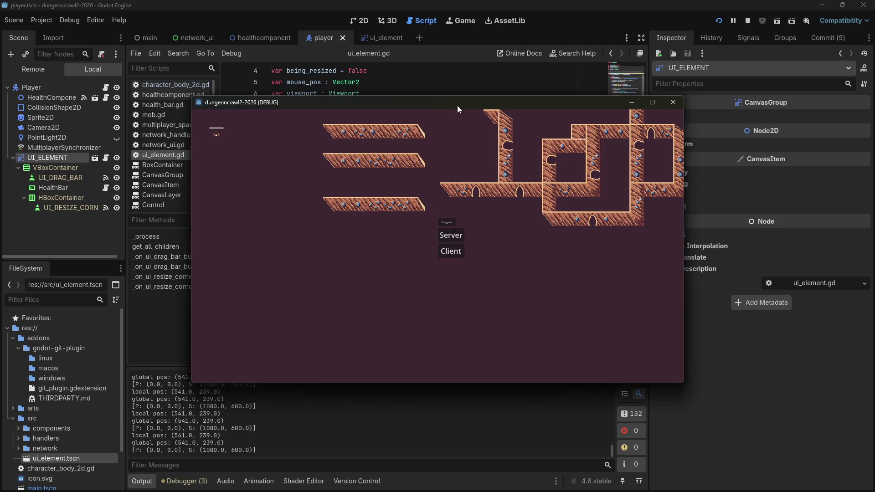
pyautogui.click(205, 143)
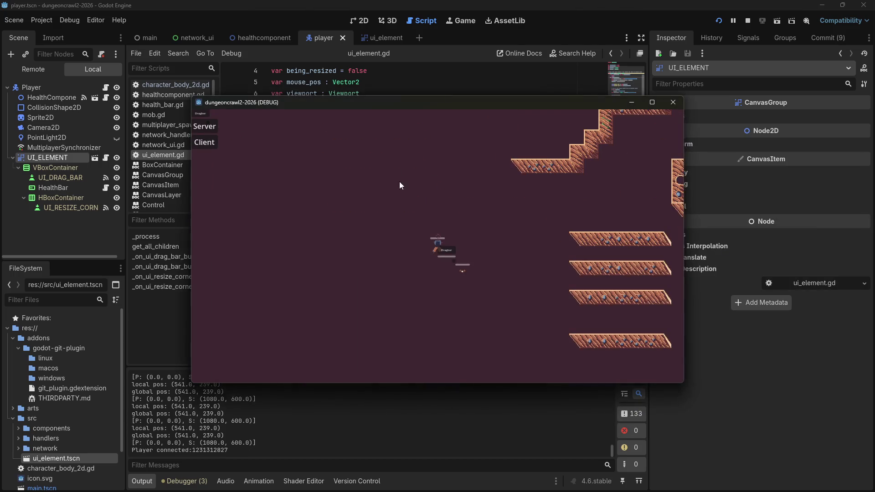
pyautogui.click(446, 251)
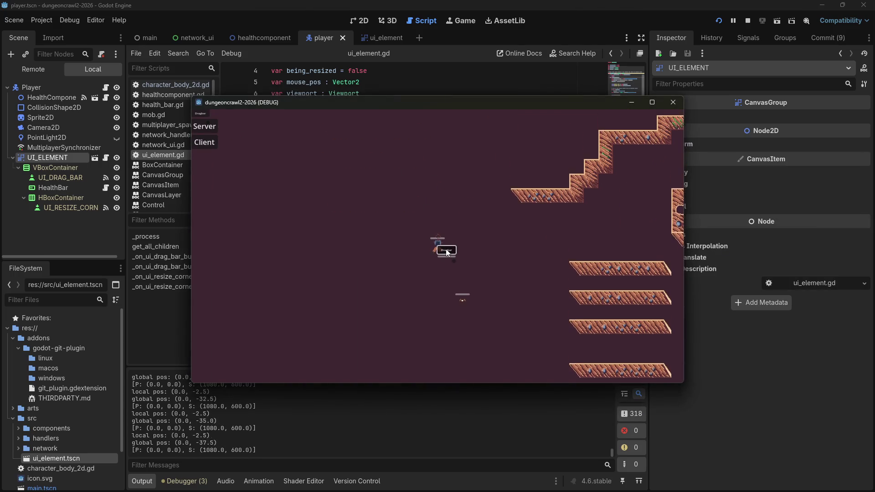
pyautogui.moveTo(446, 252); pyautogui.dragTo(549, 259)
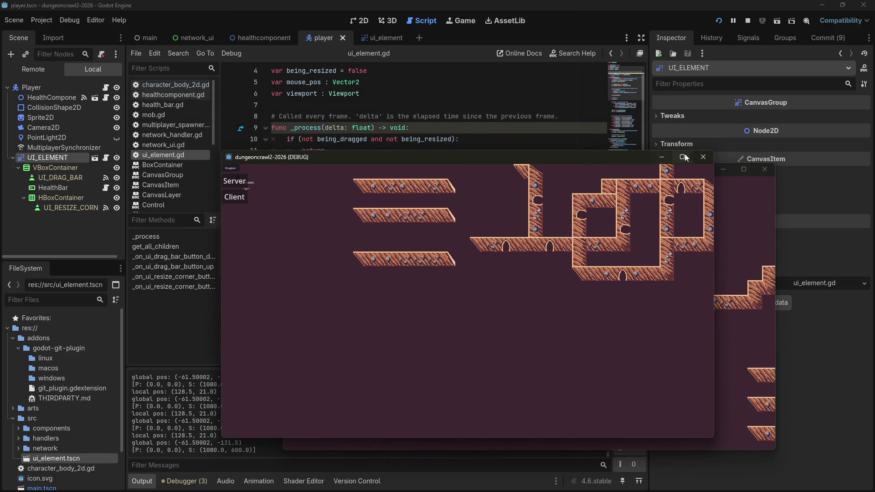
# Step: Close both game debug windows and return to the ui_element.gd code
pyautogui.click(701, 155)
pyautogui.click(765, 169)
pyautogui.click(423, 144)
pyautogui.scroll(1, 378, 267)
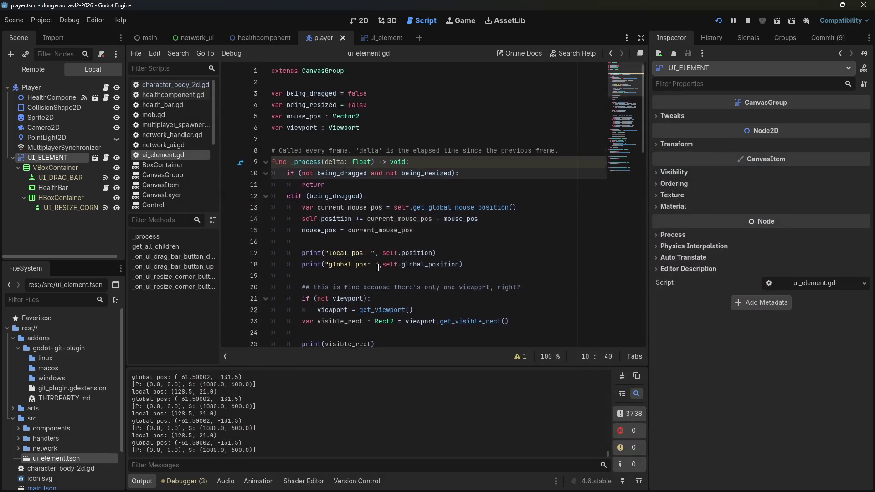
# Step: Above the position update, add print("mouse position was: ", mouse_pos) and print("mouse position IS: ", current_mouse_pos)
pyautogui.click(384, 114)
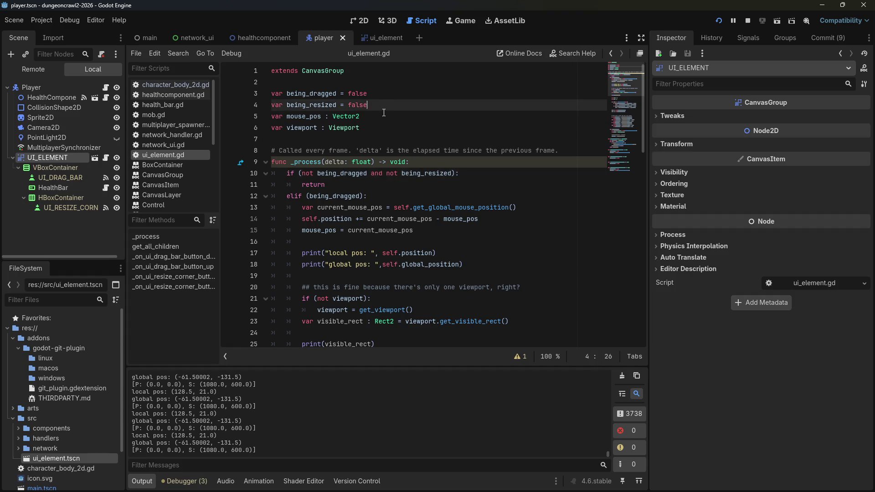
pyautogui.click(389, 196)
pyautogui.press('Down')
pyautogui.press('Down')
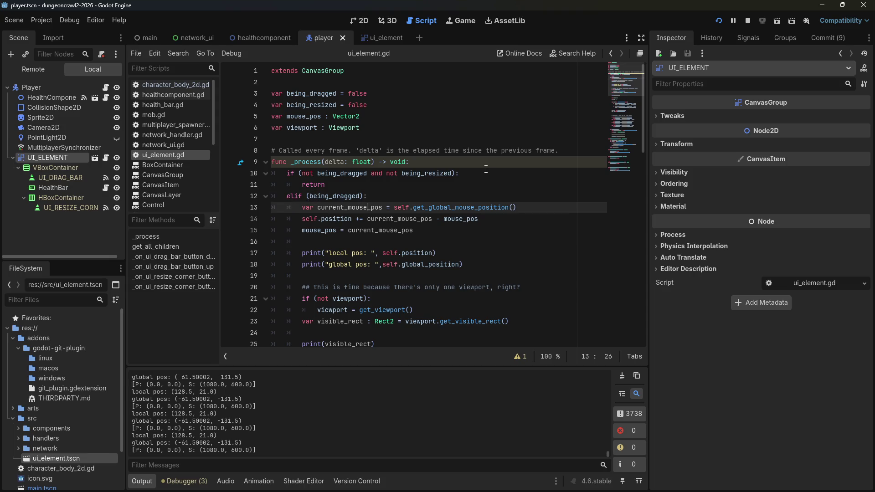
pyautogui.hotkey('ctrl', 'shift', 'Return')
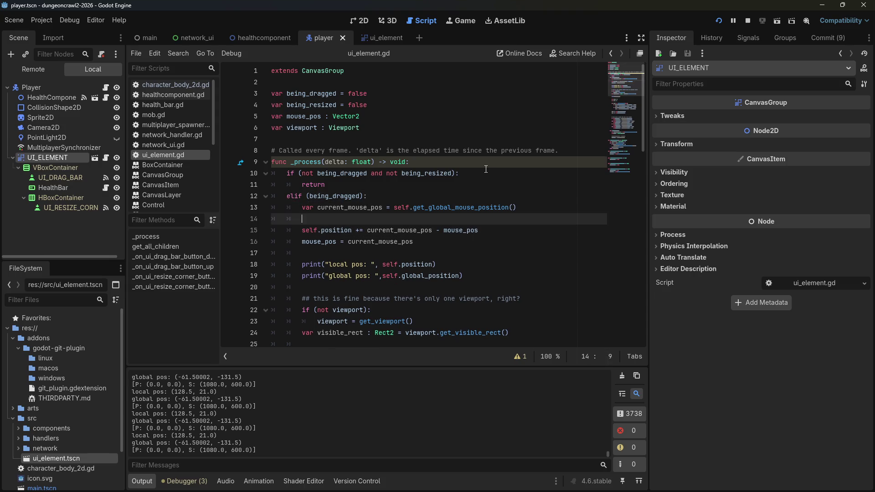
pyautogui.write('print("mouse posit')
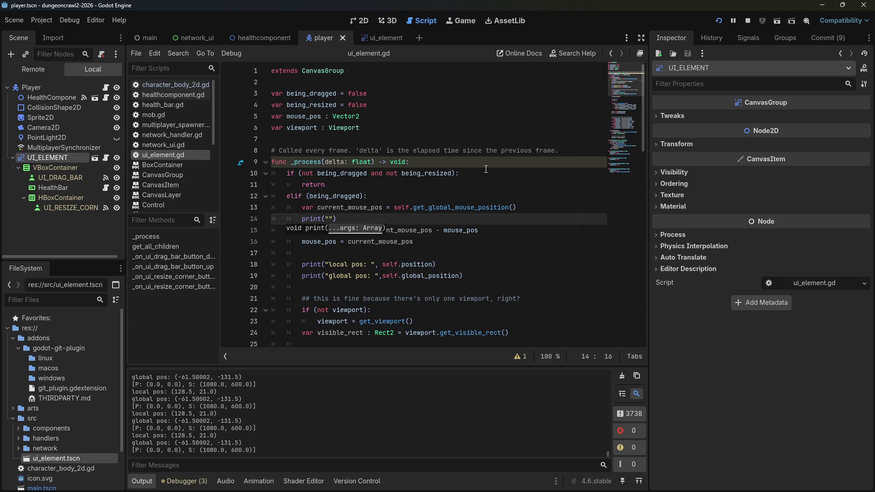
pyautogui.write('ion was: ", m')
pyautogui.write('ouse_pos')
pyautogui.hotkey('ctrl', 'Return')
pyautogui.write('nt("mouse positio')
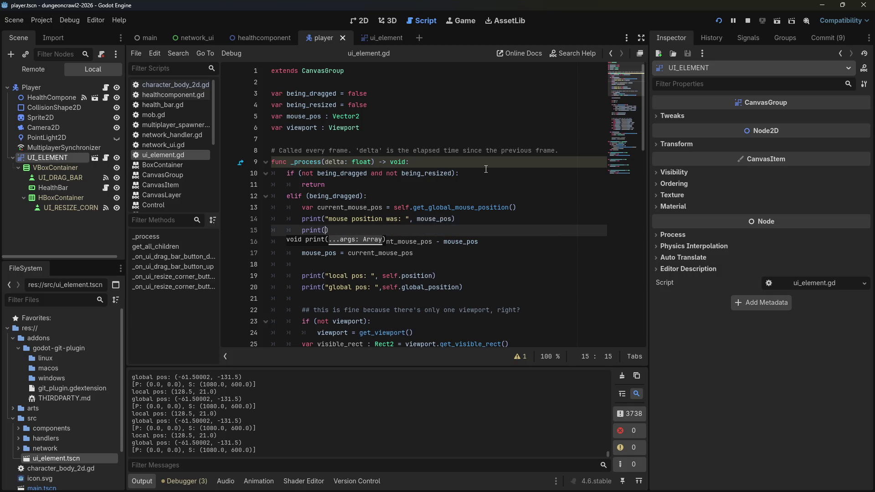
pyautogui.write('n IS:')
pyautogui.write(' ", current')
pyautogui.write('_mouse_po')
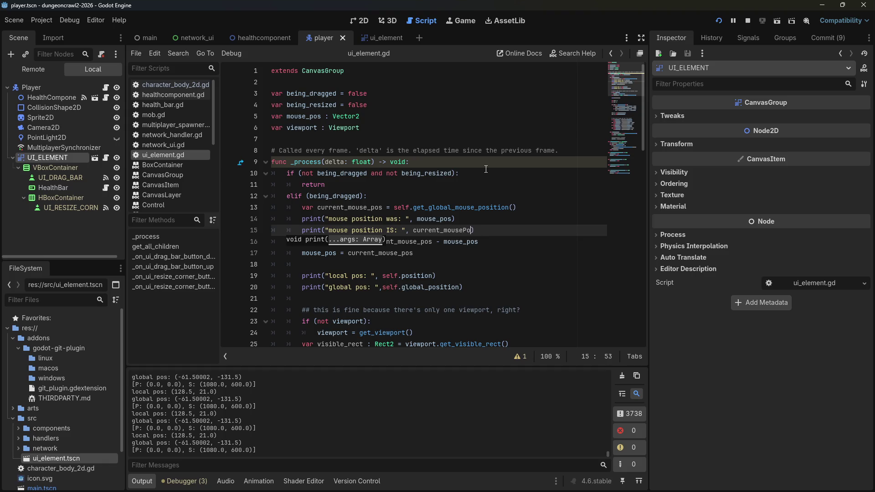
pyautogui.press('Return')
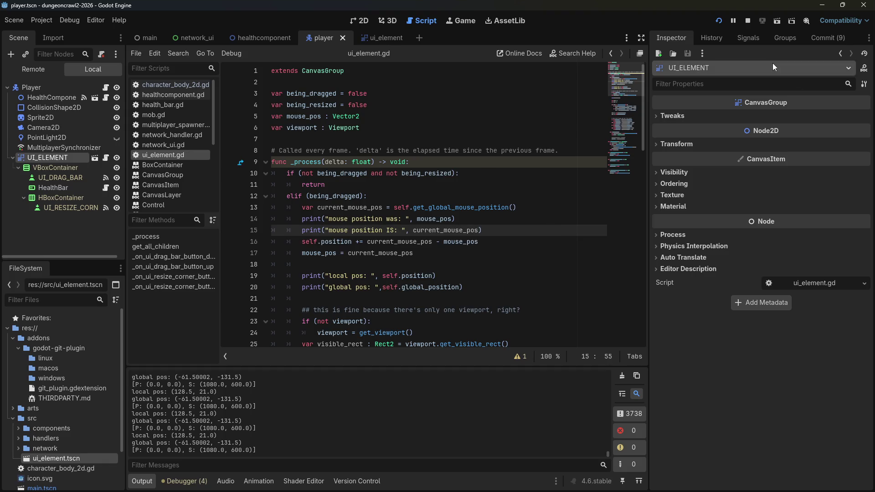
# Step: Run the game, join as client, and drag the Dragbar to log the was/IS mouse positions
pyautogui.click(719, 21)
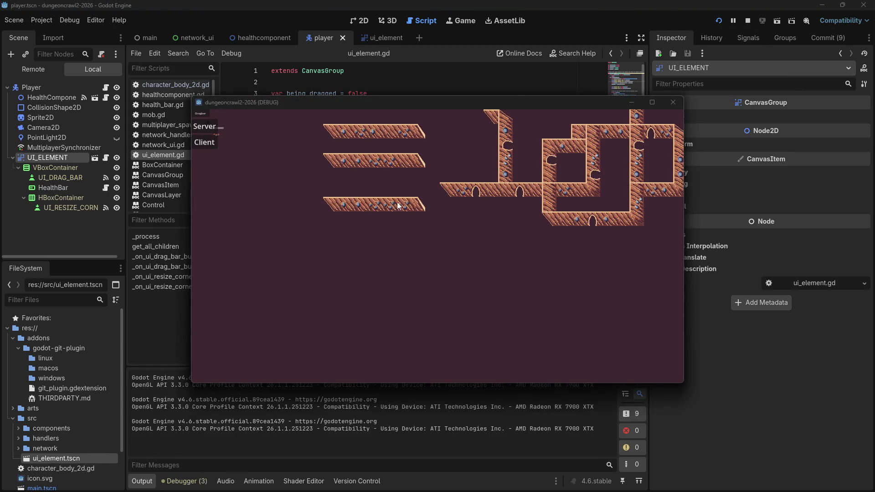
pyautogui.moveTo(197, 113); pyautogui.dragTo(289, 183)
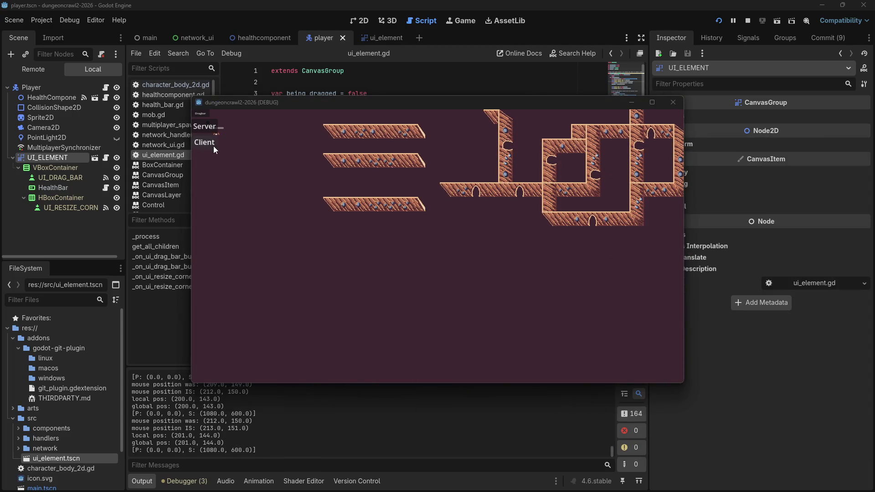
pyautogui.click(214, 147)
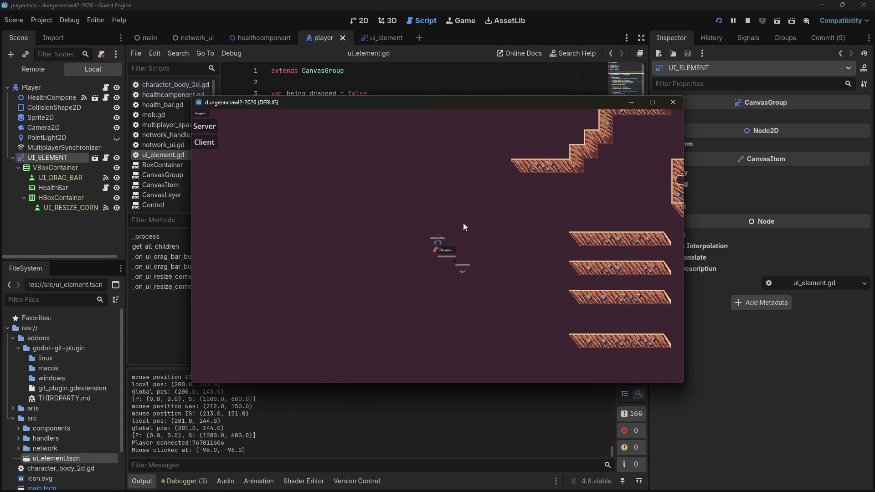
pyautogui.click(468, 237)
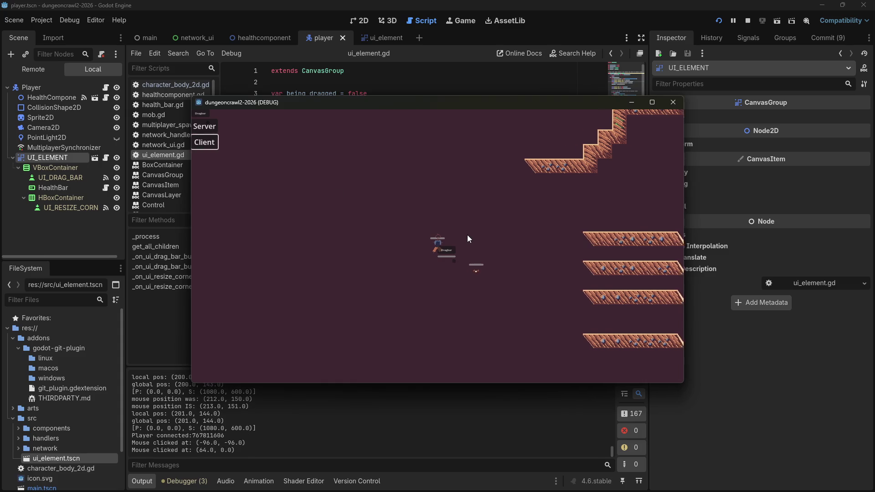
pyautogui.moveTo(448, 251); pyautogui.dragTo(513, 252)
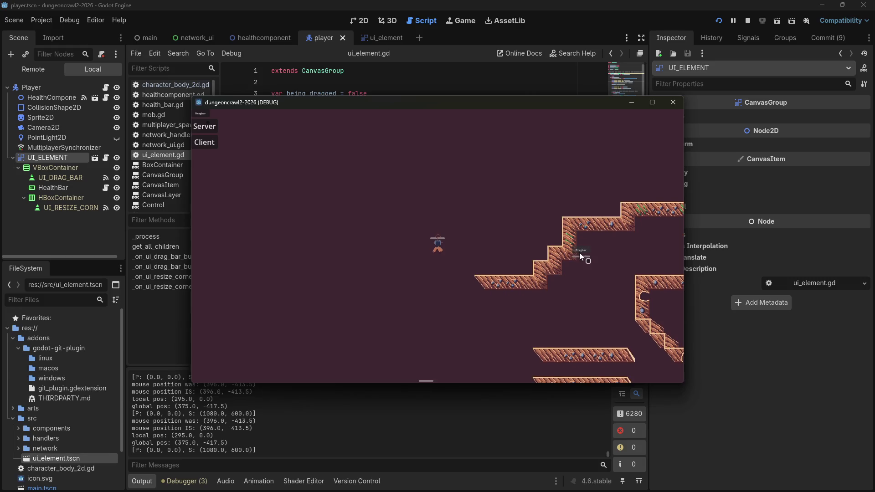
pyautogui.click(559, 296)
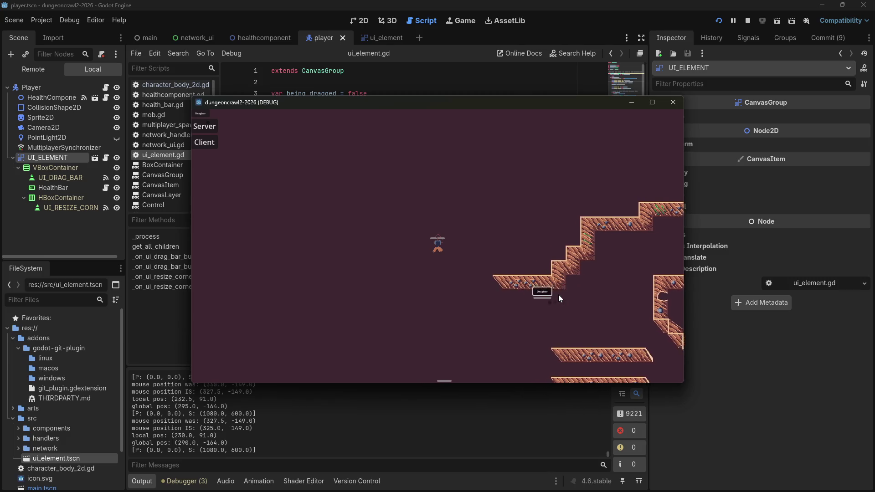
pyautogui.hotkey('alt', 'Tab')
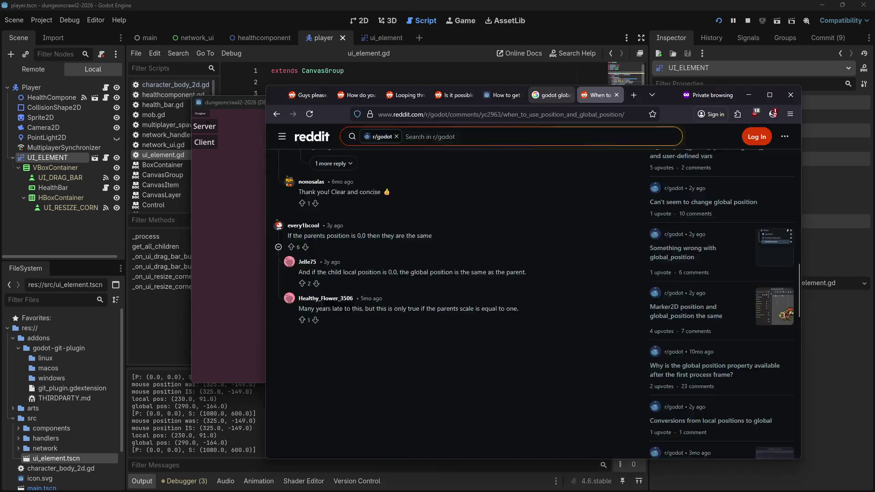
# Step: Search Google for 'godot mouse position moves when object moves'
pyautogui.click(482, 114)
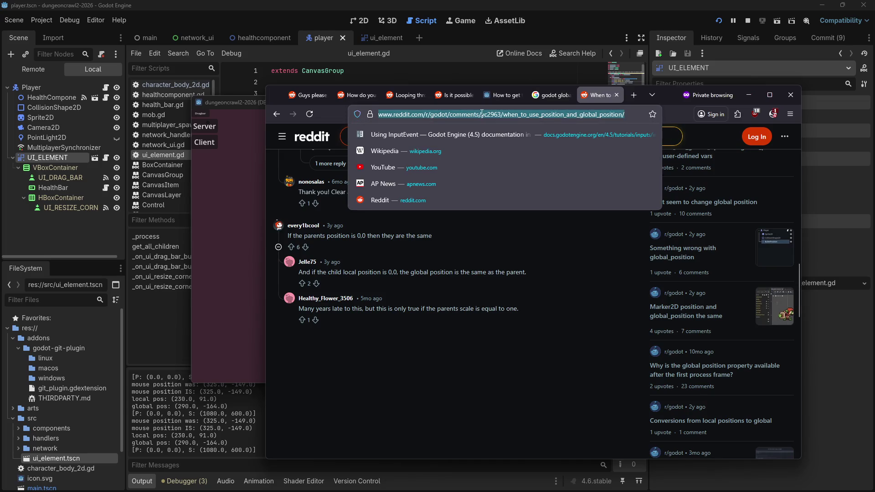
pyautogui.write('godot mouse moves when object moves even if mouse is not moving')
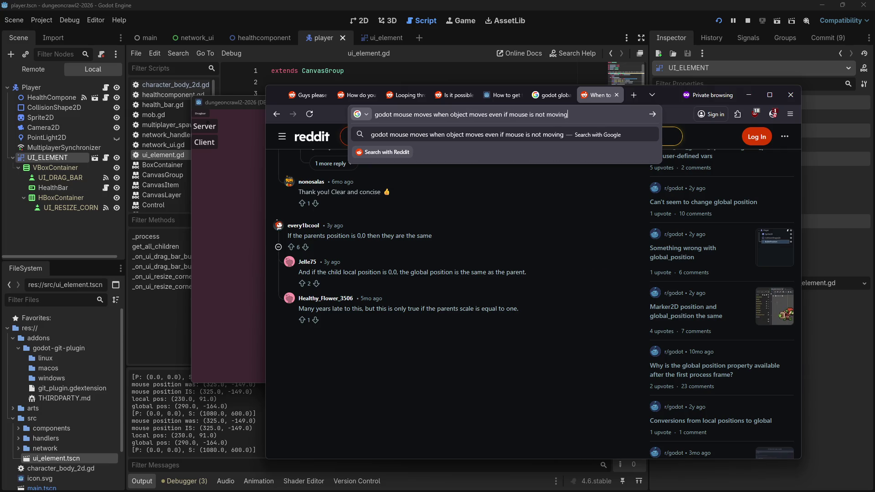
pyautogui.press('Return')
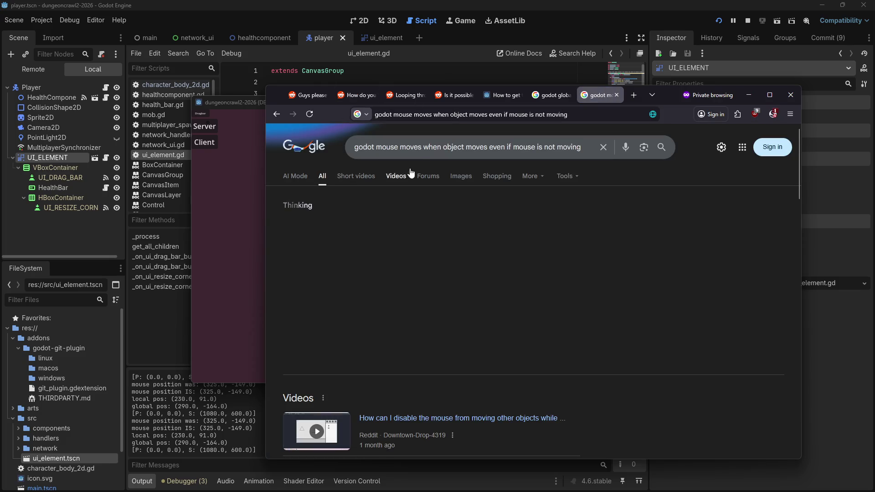
pyautogui.click(407, 147)
pyautogui.write('position')
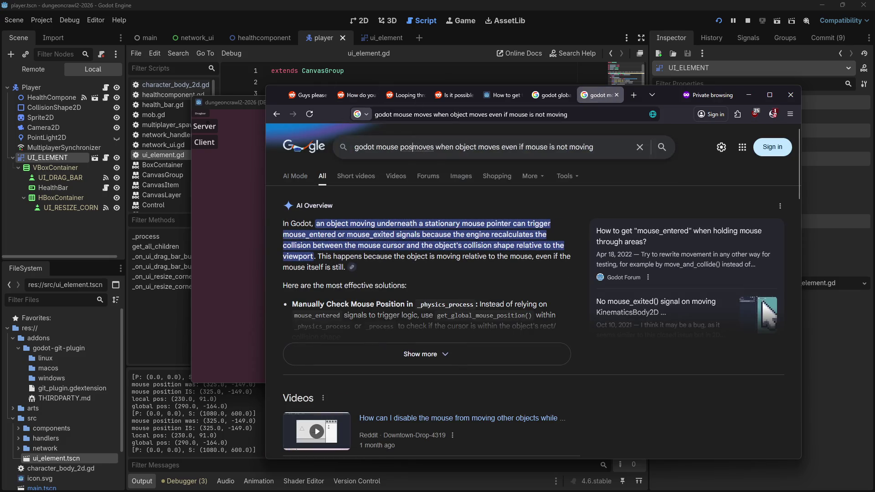
pyautogui.press('Return')
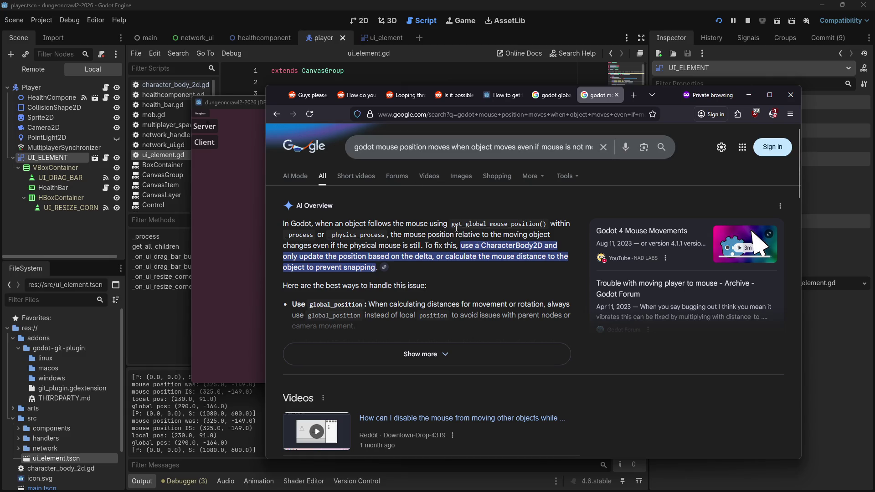
# Step: Scroll through the search results, then minimize Firefox and return to line 10 of ui_element.gd
pyautogui.click(155, 342)
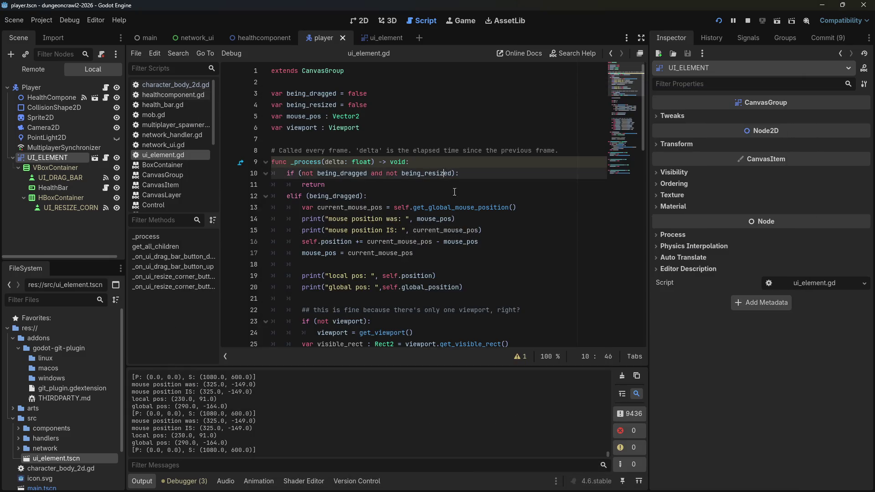
pyautogui.hotkey('alt', 'Tab')
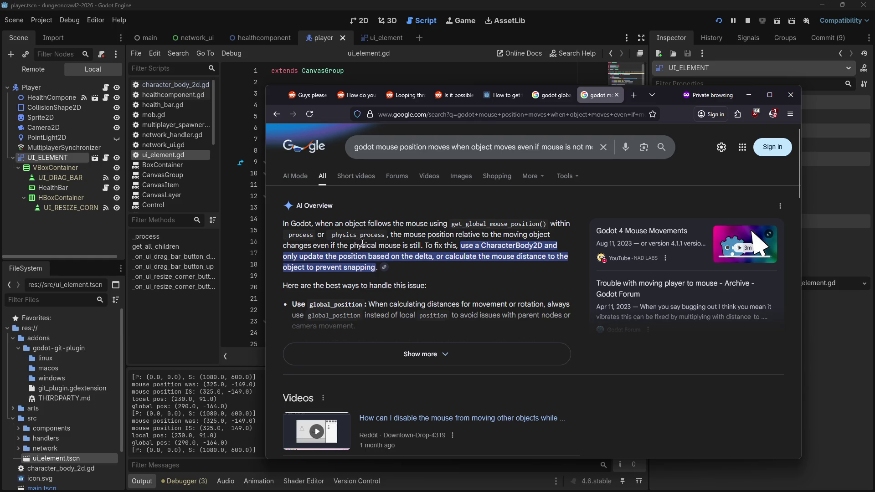
pyautogui.scroll(-2, 375, 248)
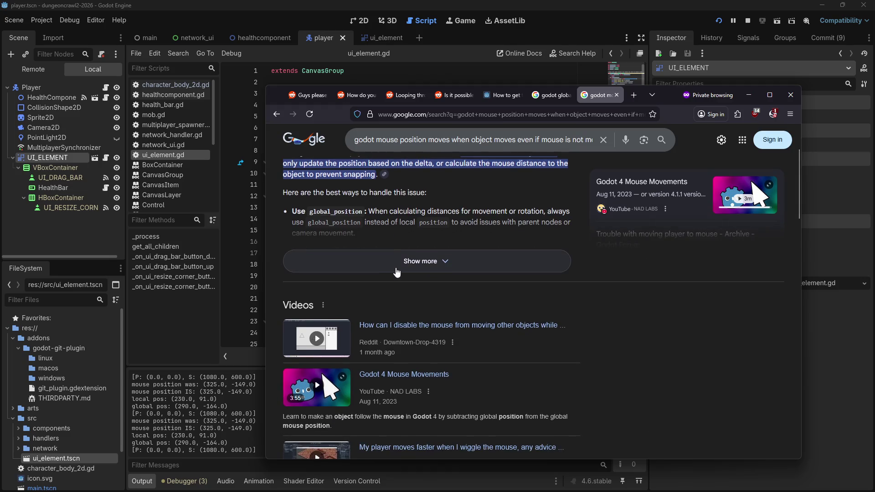
pyautogui.scroll(-6, 401, 272)
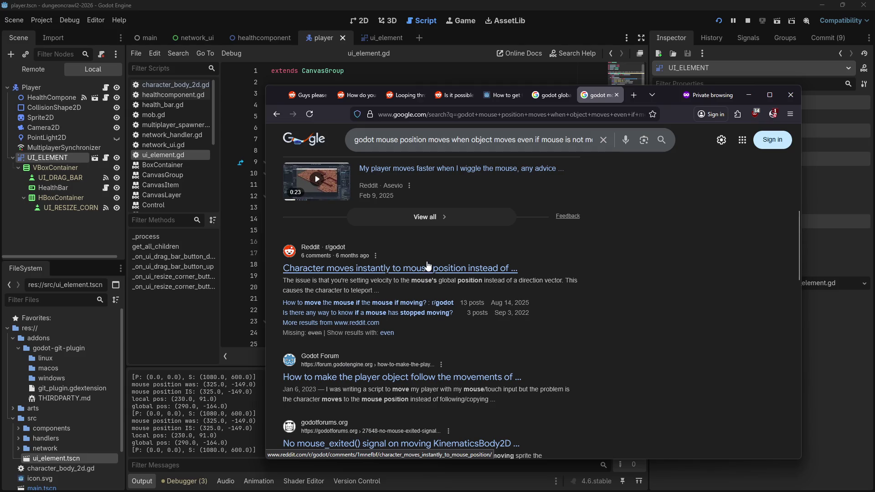
pyautogui.click(748, 96)
pyautogui.click(485, 173)
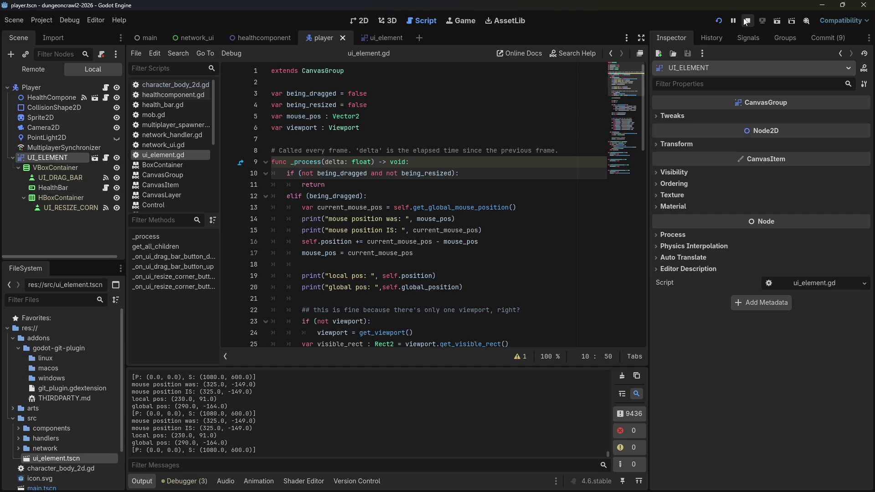
# Step: Restart the game and drag the Server/Client panel toward the window's middle
pyautogui.click(723, 18)
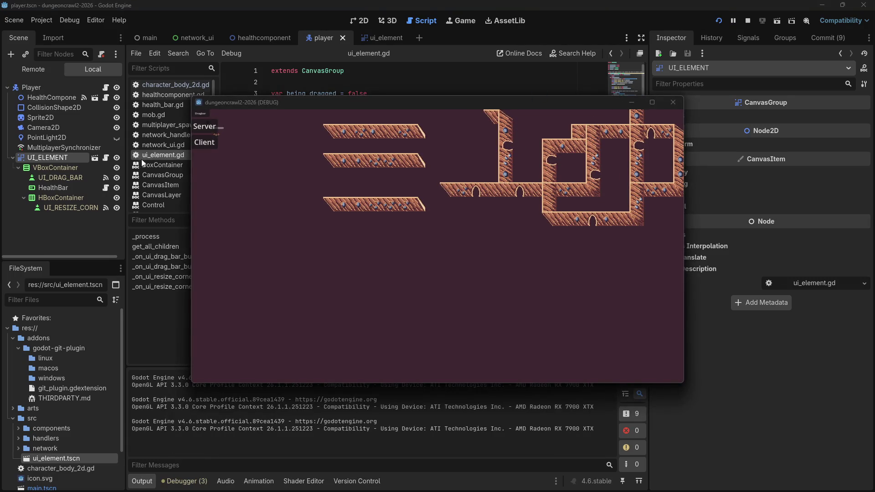
pyautogui.click(45, 130)
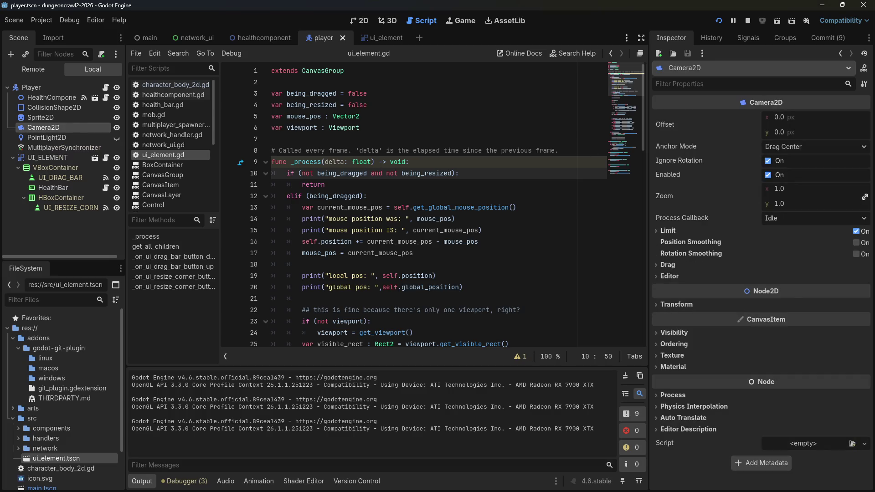
pyautogui.hotkey('alt', 'Tab')
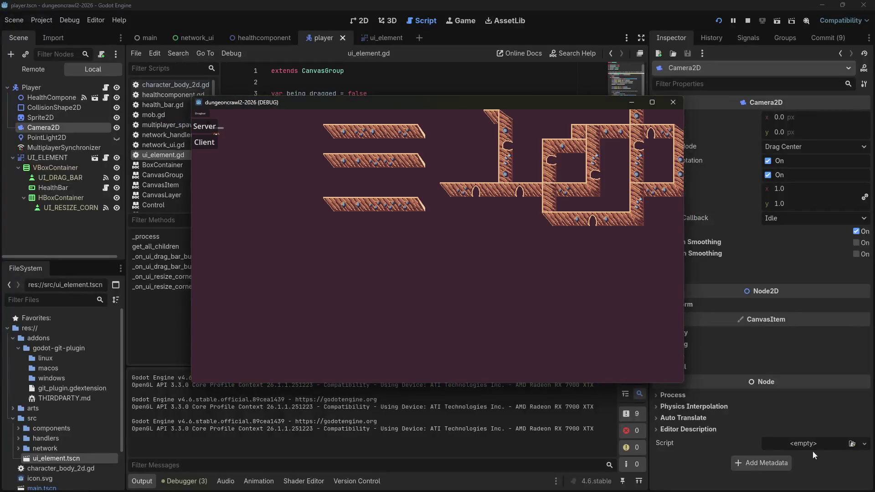
pyautogui.moveTo(201, 113); pyautogui.dragTo(250, 150)
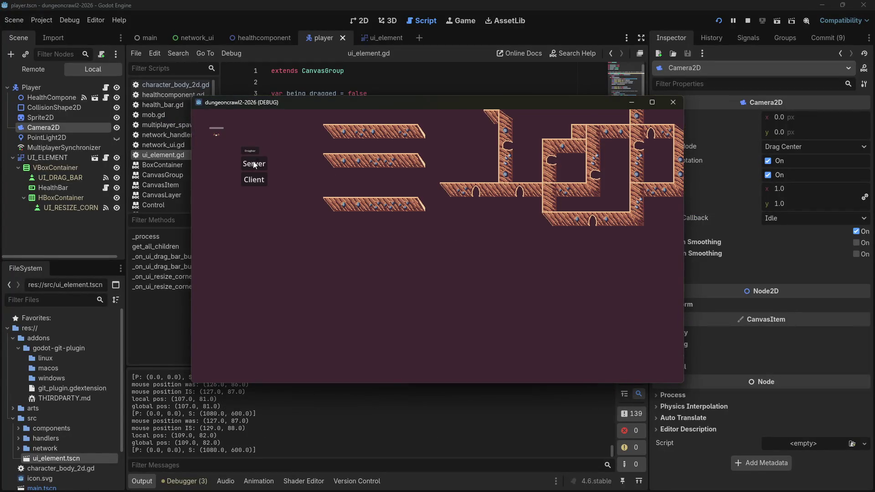
pyautogui.hotkey('alt', 'Tab')
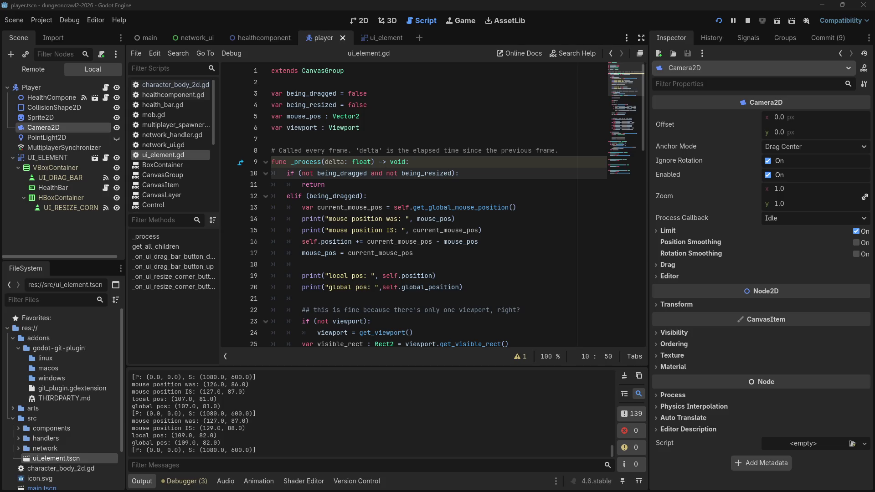
pyautogui.hotkey('alt', 'Tab')
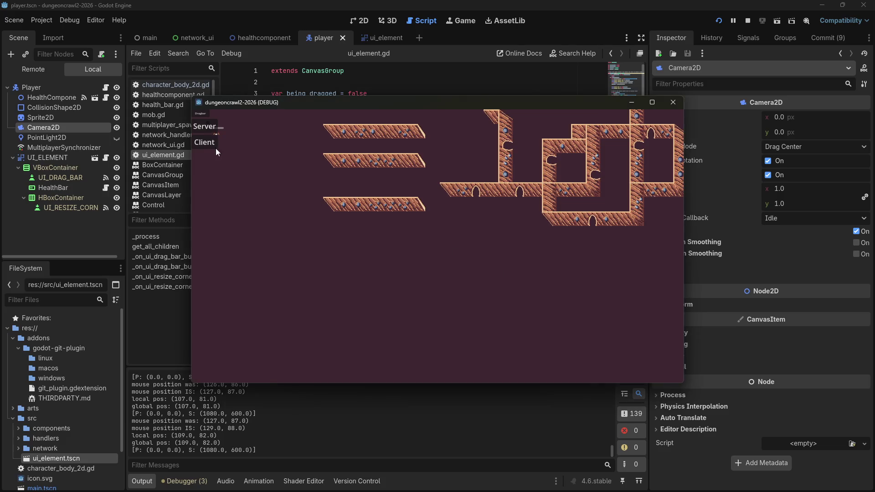
# Step: Host a game, drag the panel to the lower right, and try its Client button
pyautogui.click(216, 151)
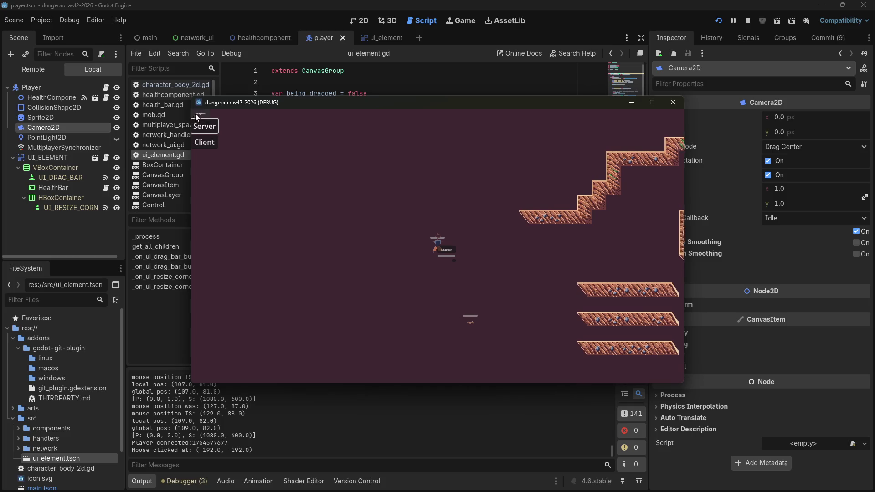
pyautogui.moveTo(196, 114)
pyautogui.mouseDown()
pyautogui.moveTo(401, 160)
pyautogui.moveTo(604, 269)
pyautogui.moveTo(559, 308)
pyautogui.moveTo(604, 316)
pyautogui.mouseUp()
pyautogui.click(494, 174)
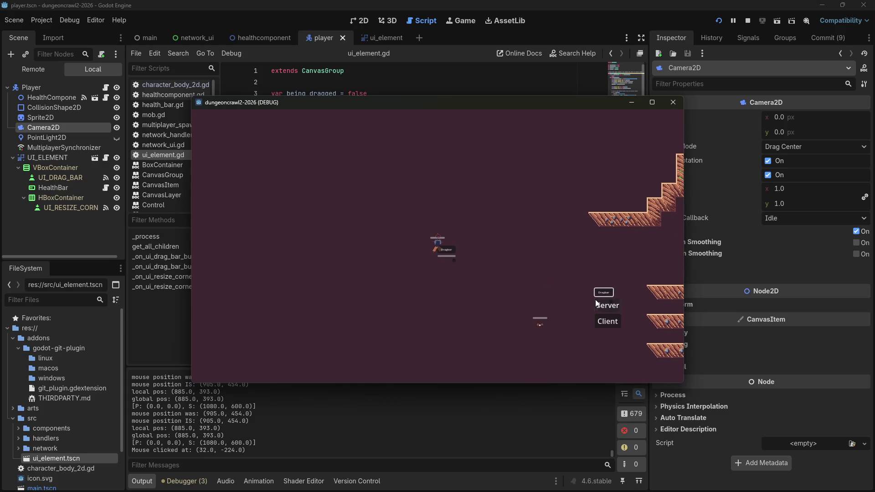
pyautogui.click(608, 321)
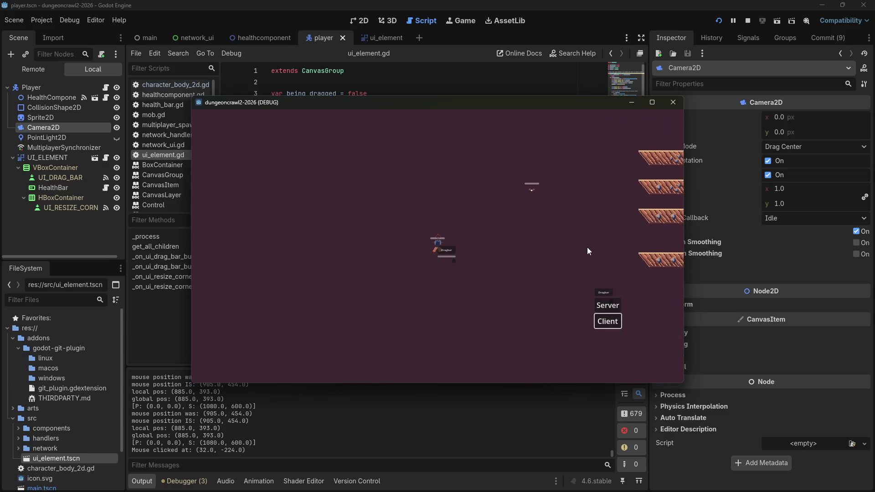
# Step: Move the player with the arrow keys, close the game, and return to the ui_element scene
pyautogui.press('Up')
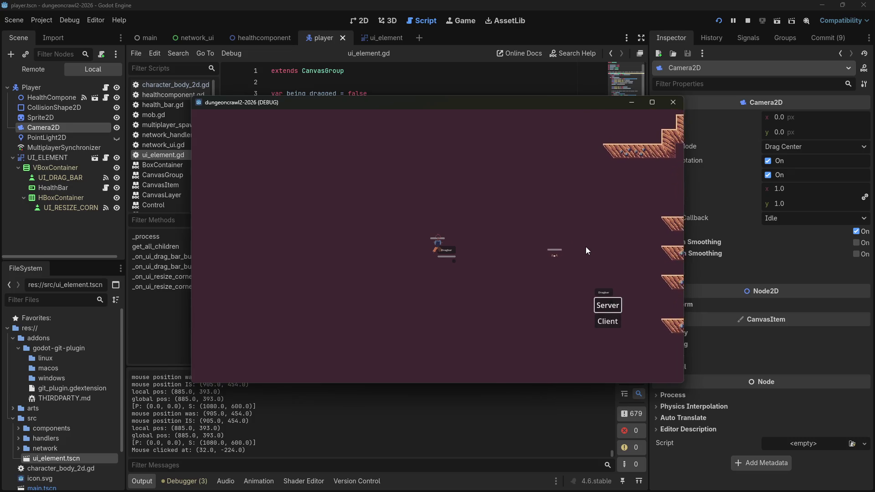
pyautogui.click(545, 204)
pyautogui.press('Up')
pyautogui.press('Down')
pyautogui.press('Down')
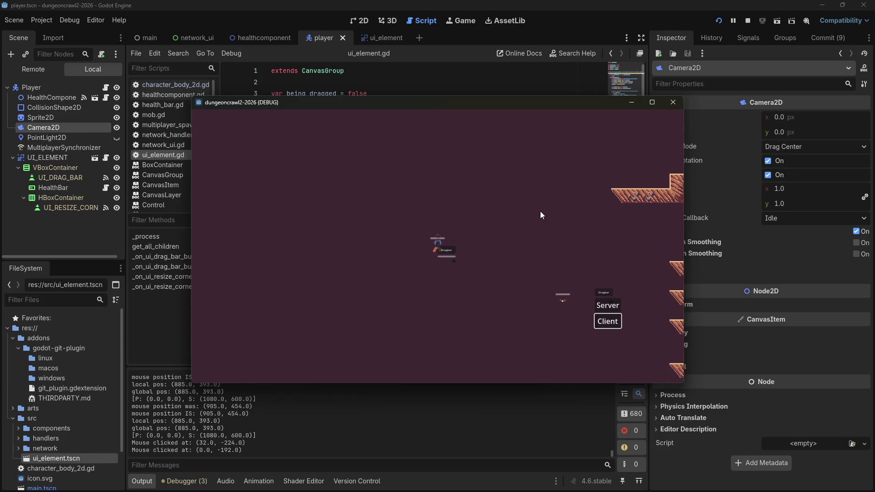
pyautogui.press('Up')
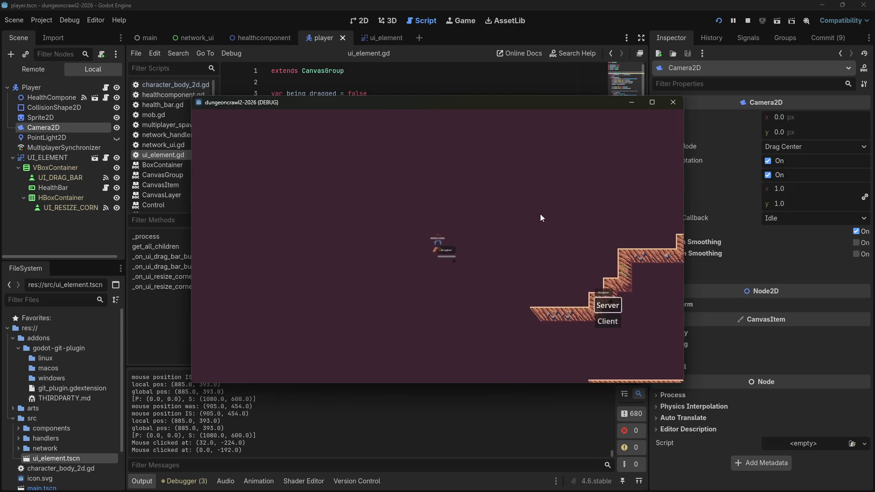
pyautogui.click(674, 102)
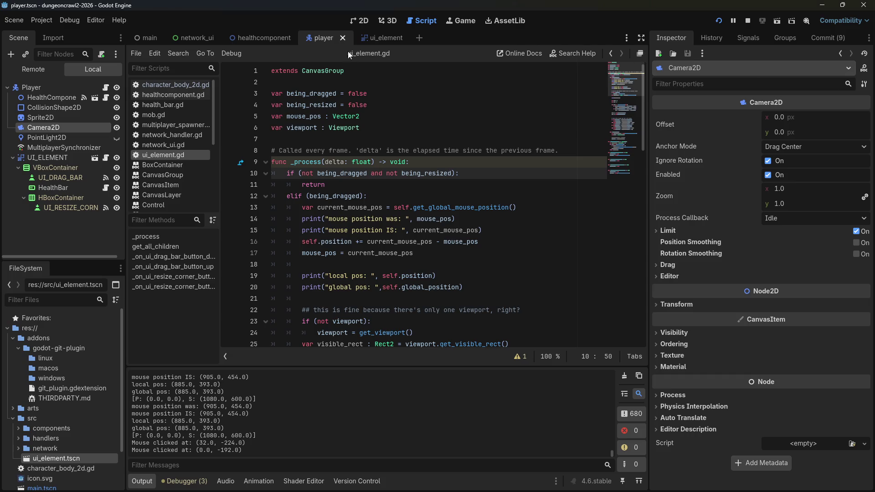
pyautogui.click(374, 39)
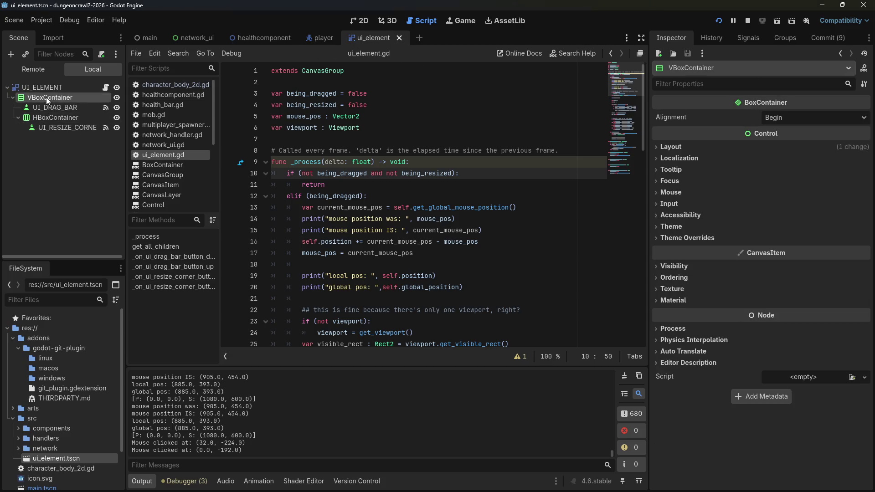
# Step: Inspect the VBoxContainer's Layout, Input and Mouse sections without changing anything
pyautogui.click(665, 147)
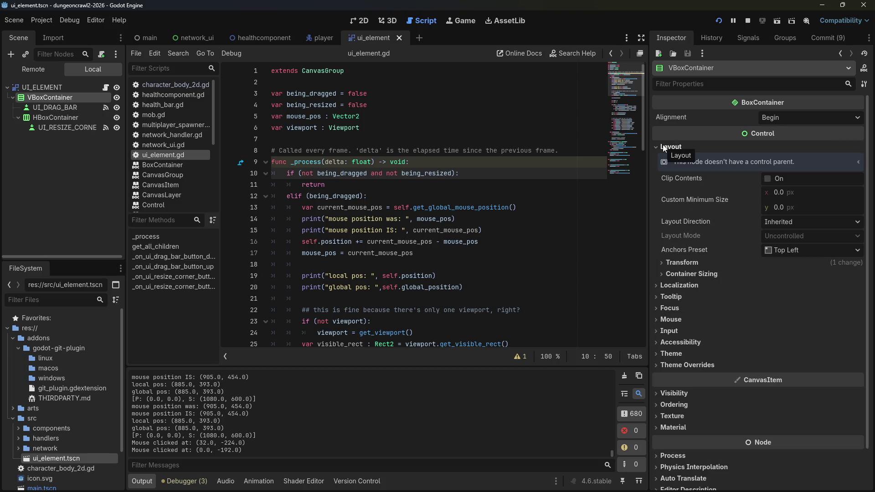
pyautogui.click(664, 146)
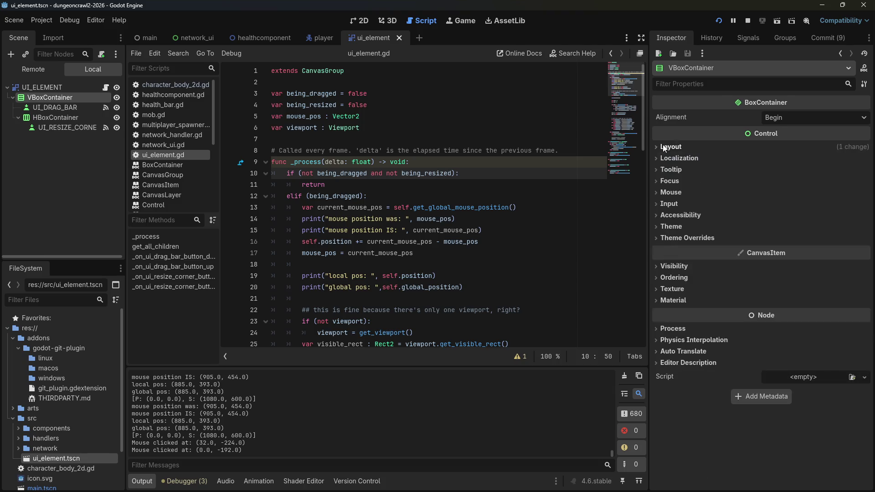
pyautogui.click(674, 208)
pyautogui.click(799, 213)
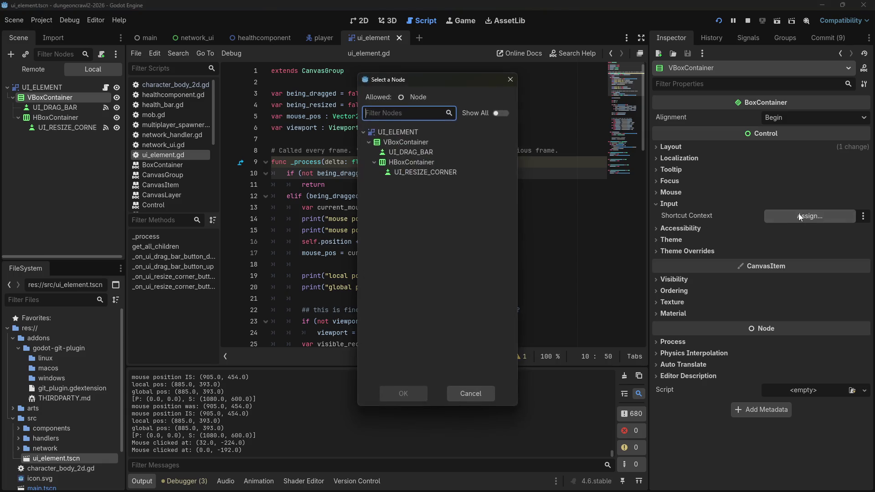
pyautogui.click(511, 80)
pyautogui.click(672, 193)
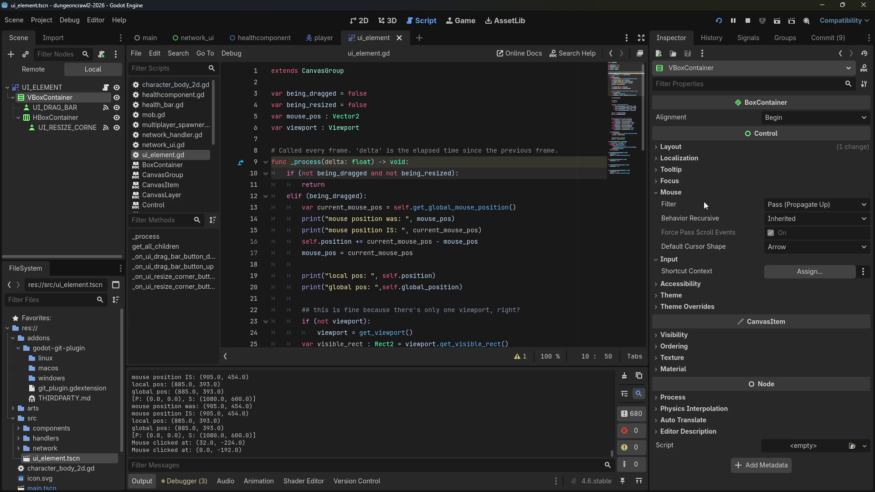
pyautogui.click(670, 192)
pyautogui.click(792, 218)
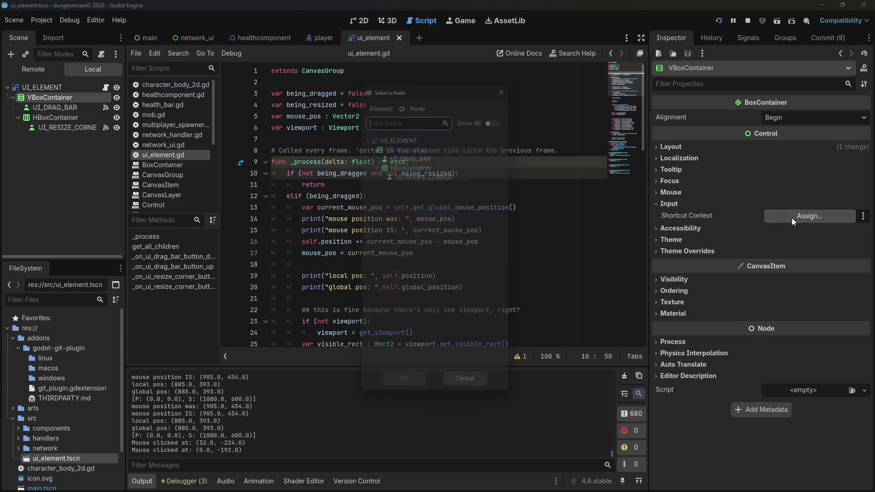
pyautogui.click(511, 80)
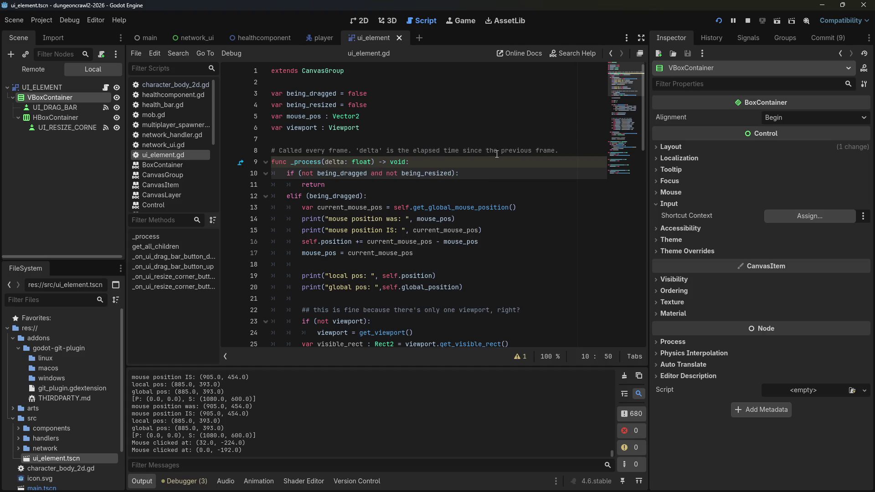
# Step: Relaunch the game and view the Remote tree showing root, NetworkHandler and Game
pyautogui.click(719, 20)
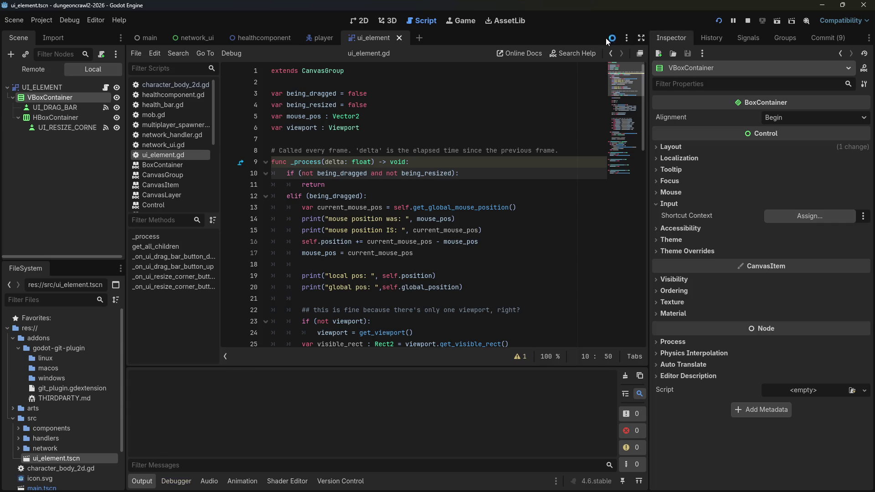
pyautogui.click(53, 39)
pyautogui.click(53, 40)
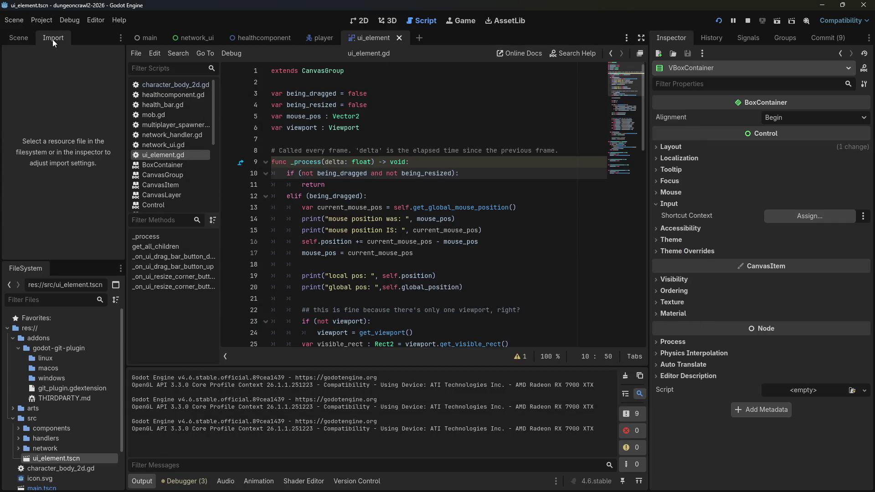
pyautogui.click(24, 40)
pyautogui.click(39, 73)
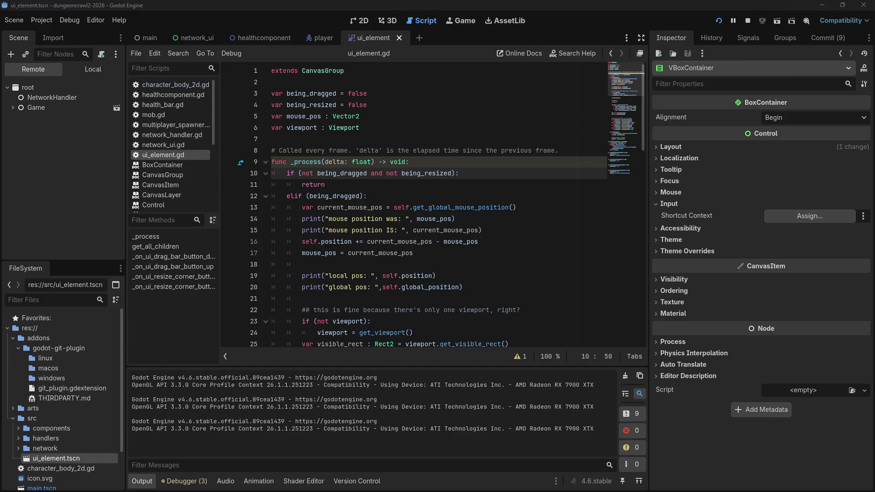
# Step: Expand the live Game node and inspect the new player's Camera2D
pyautogui.hotkey('alt', 'Tab')
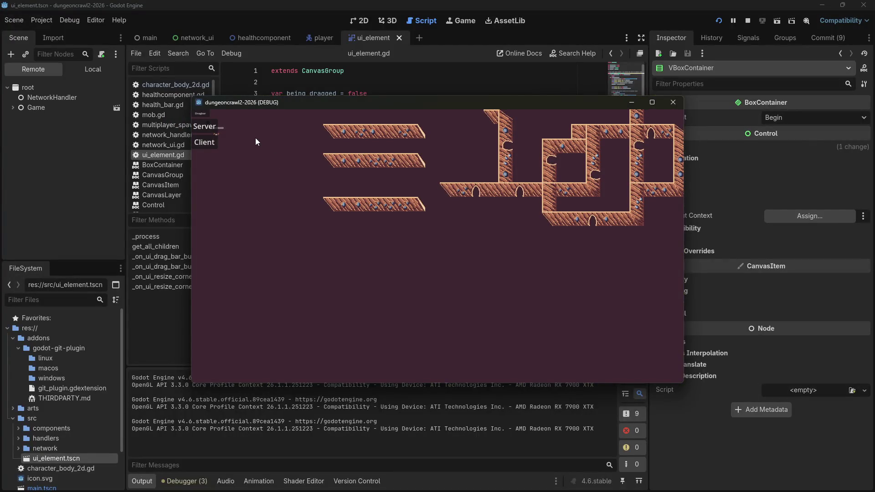
pyautogui.click(13, 108)
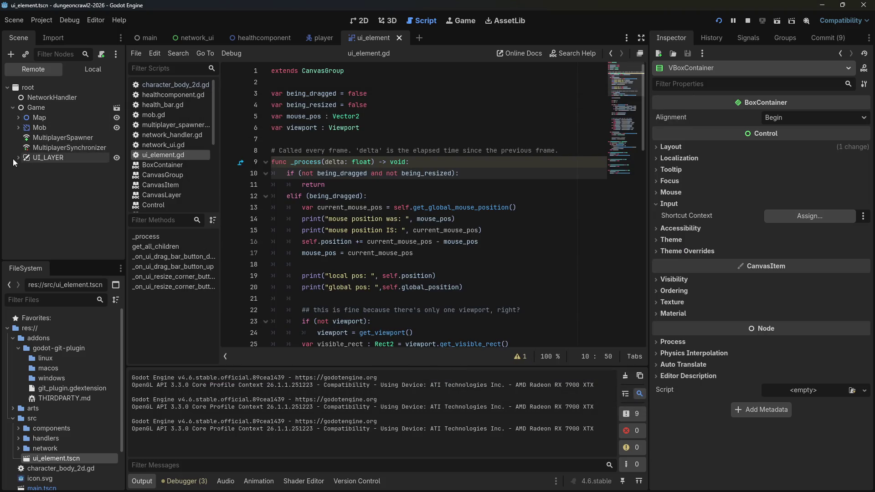
pyautogui.hotkey('alt', 'Tab')
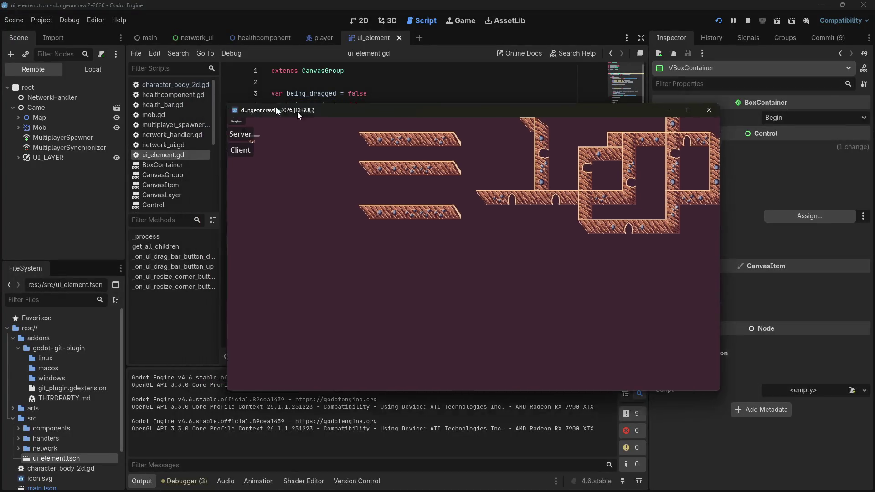
pyautogui.hotkey('alt', 'Tab')
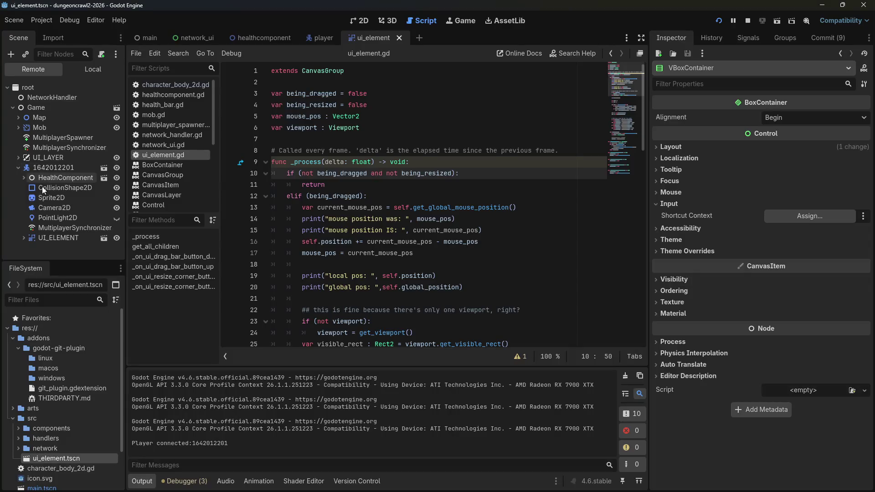
pyautogui.click(42, 204)
pyautogui.hotkey('alt', 'Tab')
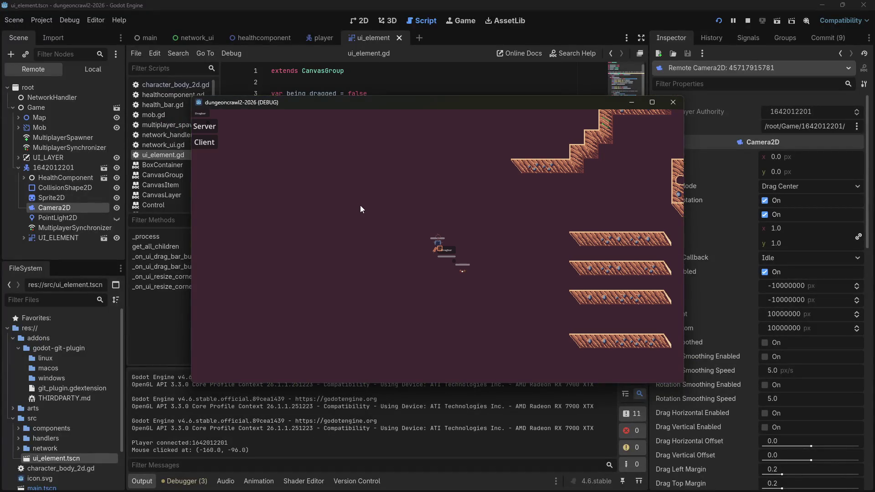
# Step: Move the Dragbar panel to the lower right and enlarge it from its resize corner
pyautogui.click(360, 210)
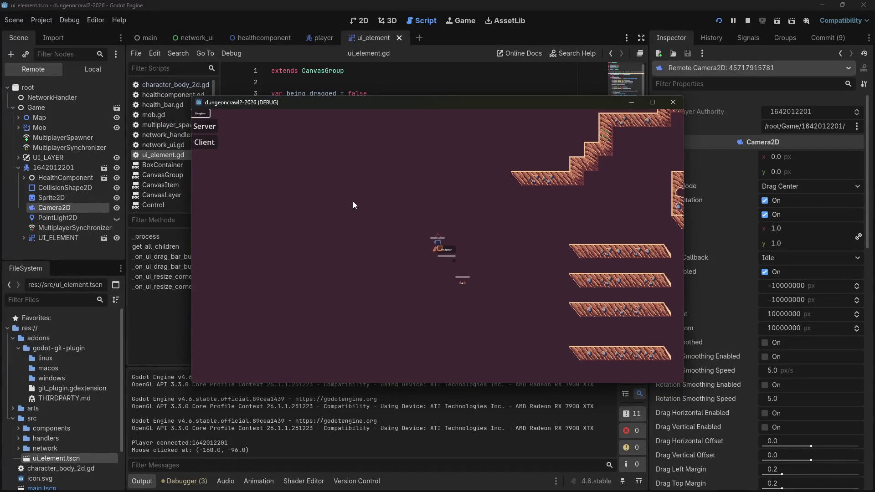
pyautogui.click(463, 248)
pyautogui.moveTo(449, 253)
pyautogui.mouseDown()
pyautogui.moveTo(496, 228)
pyautogui.moveTo(517, 339)
pyautogui.moveTo(500, 238)
pyautogui.moveTo(480, 201)
pyautogui.mouseUp()
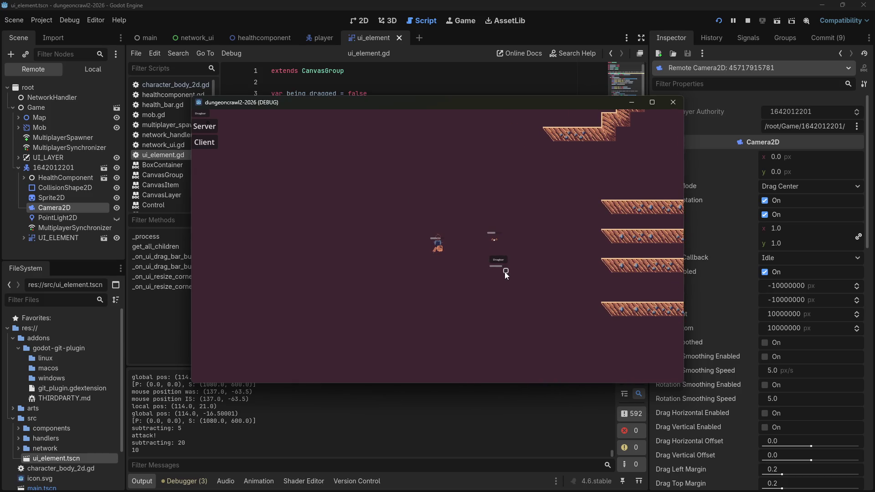
pyautogui.moveTo(505, 272); pyautogui.dragTo(523, 285)
pyautogui.click(442, 138)
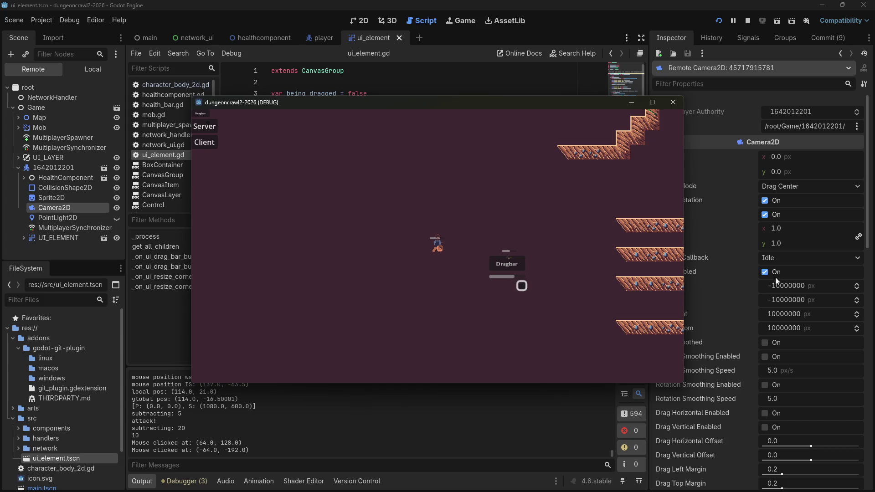
pyautogui.hotkey('alt', 'Tab')
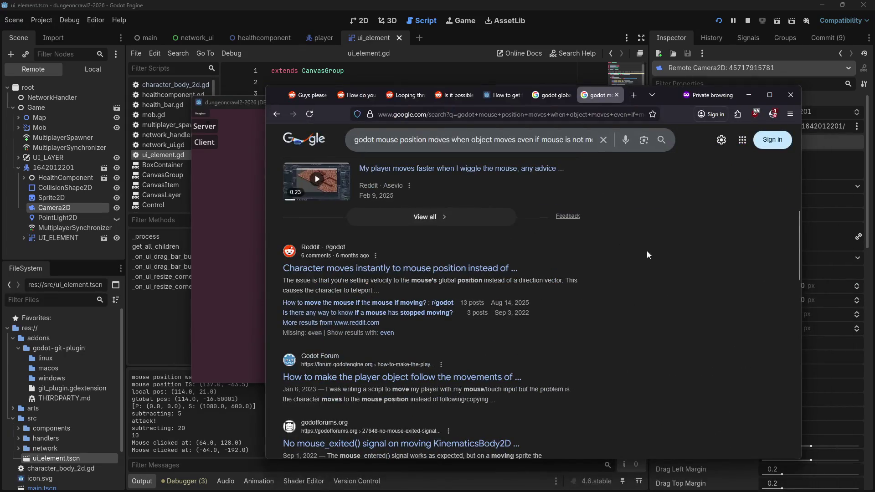
# Step: Search Google in a new tab for 'godot arrow keys selecting ui elements'
pyautogui.hotkey('ctrl', 't')
pyautogui.write('godot ar')
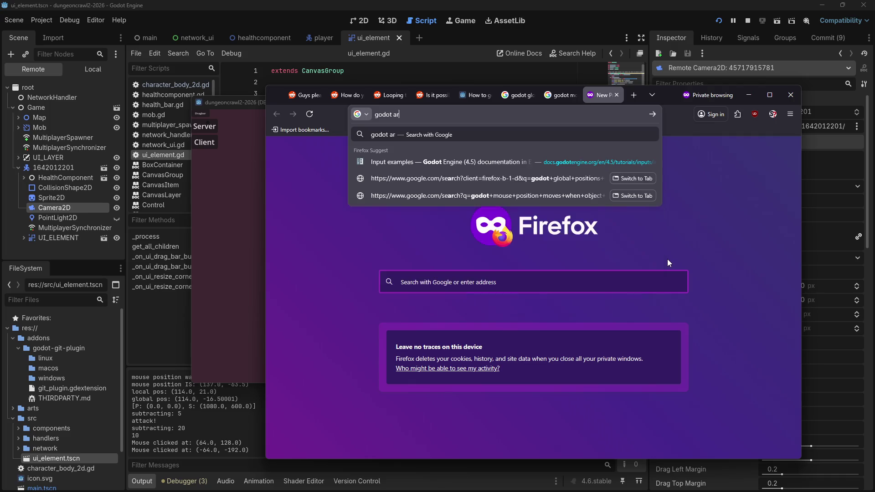
pyautogui.write('row keys')
pyautogui.write(' selecting')
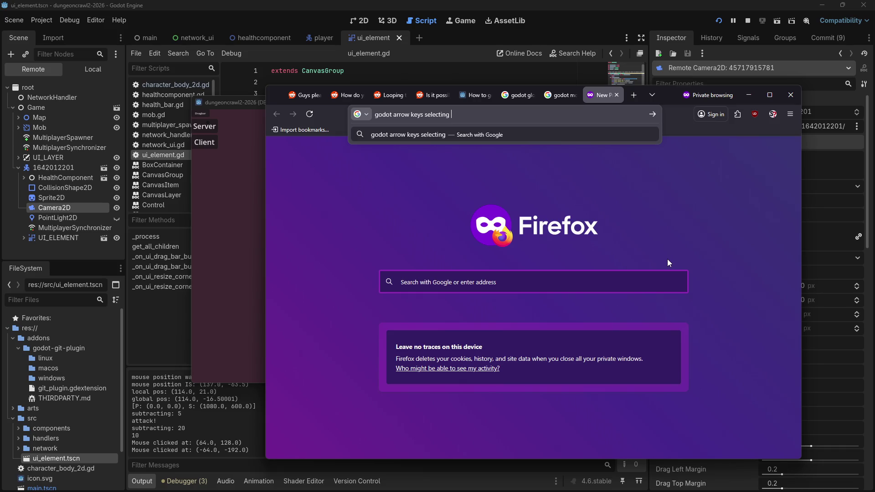
pyautogui.write('ui elements')
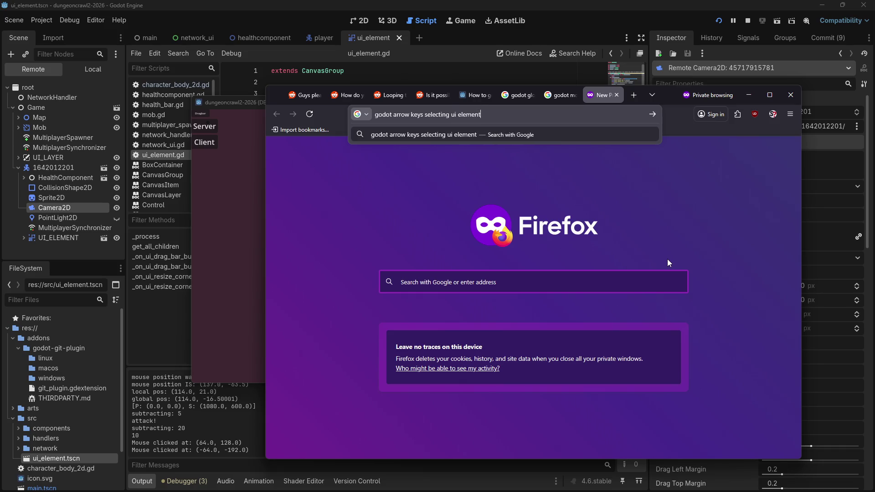
pyautogui.press('Return')
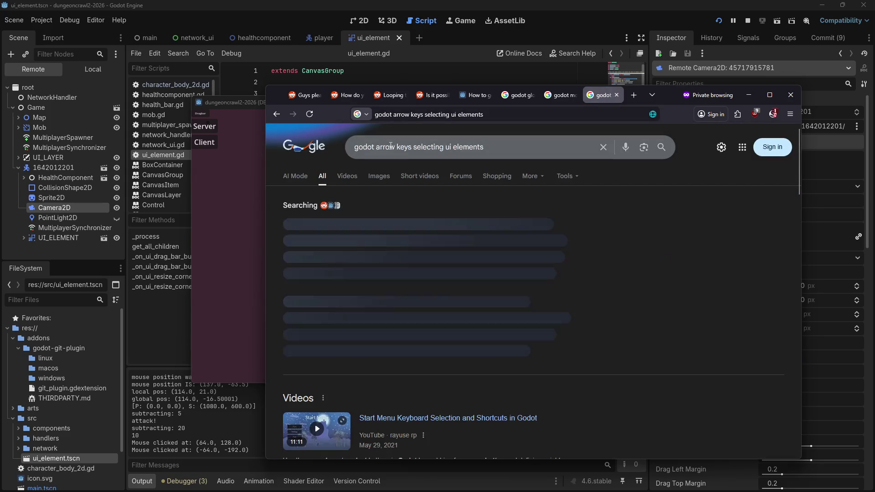
# Step: Add 'disable' to the query, search again, and go back to Godot
pyautogui.click(375, 146)
pyautogui.write('disable')
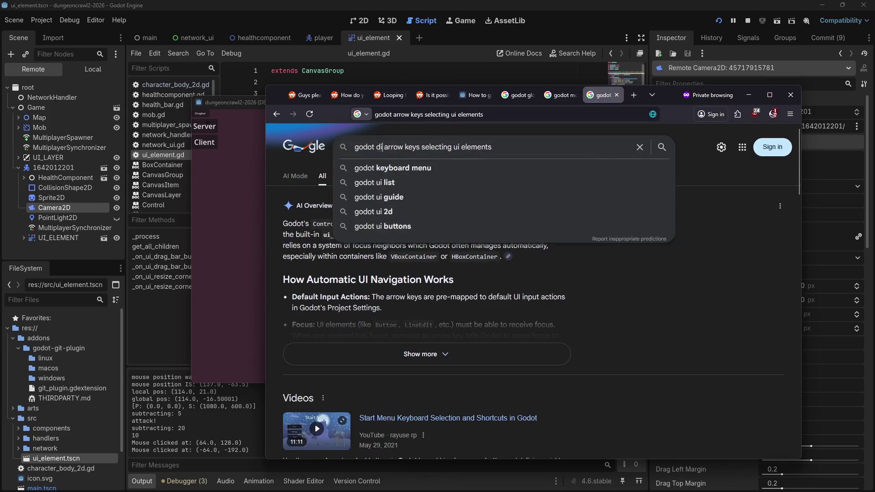
pyautogui.press('Return')
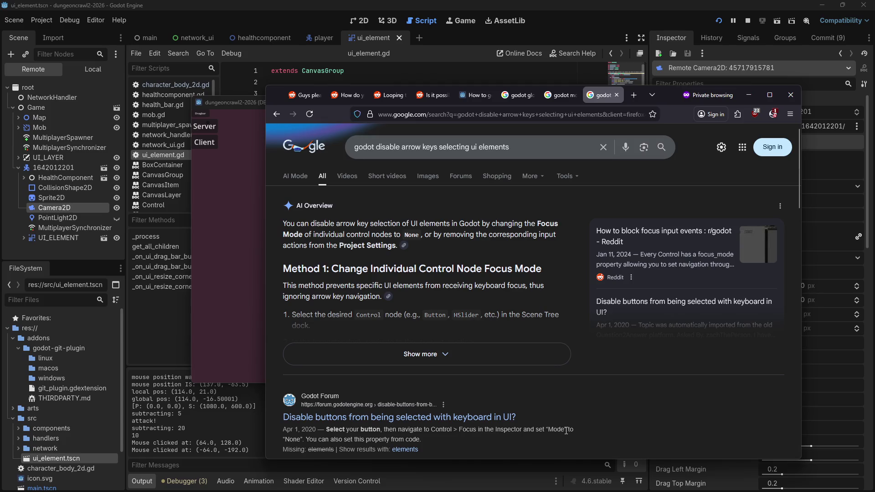
pyautogui.click(646, 11)
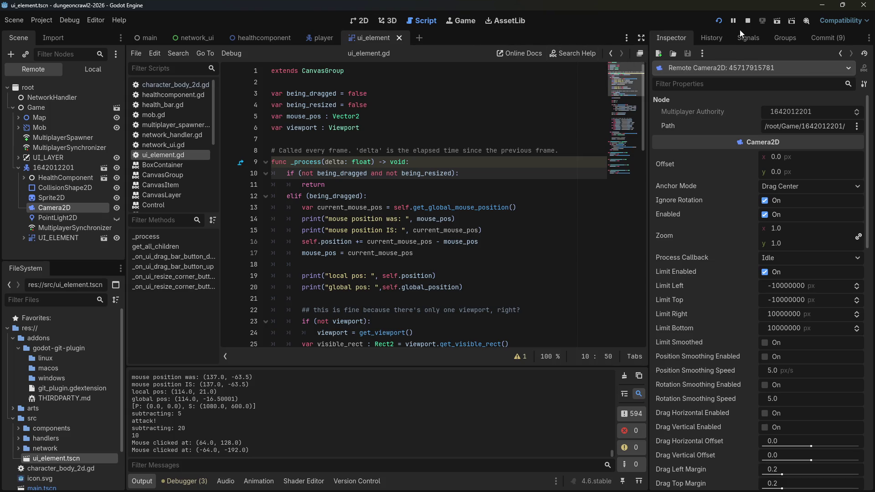
# Step: Stop the game and filter the Inspector properties by 'focus'
pyautogui.click(748, 21)
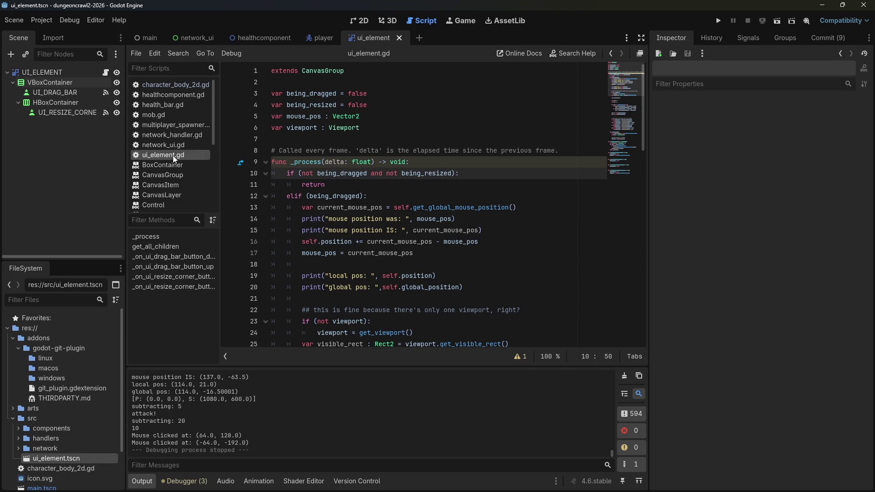
pyautogui.click(53, 93)
pyautogui.click(46, 83)
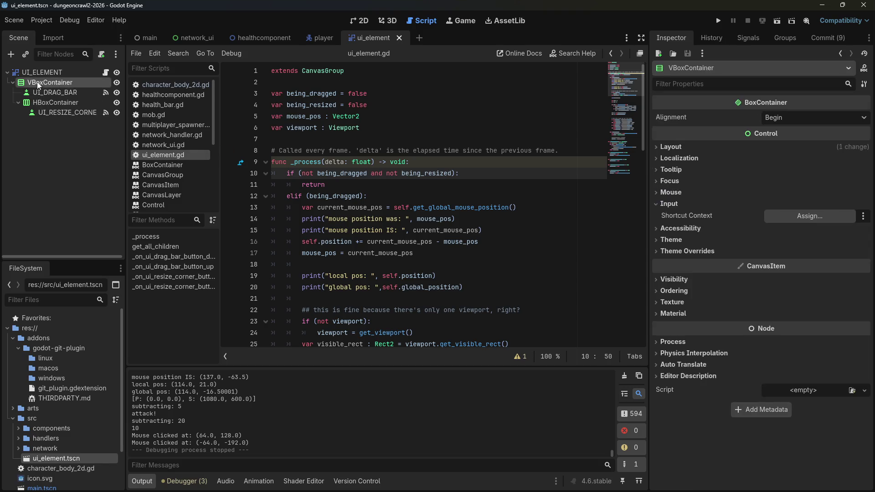
pyautogui.click(38, 75)
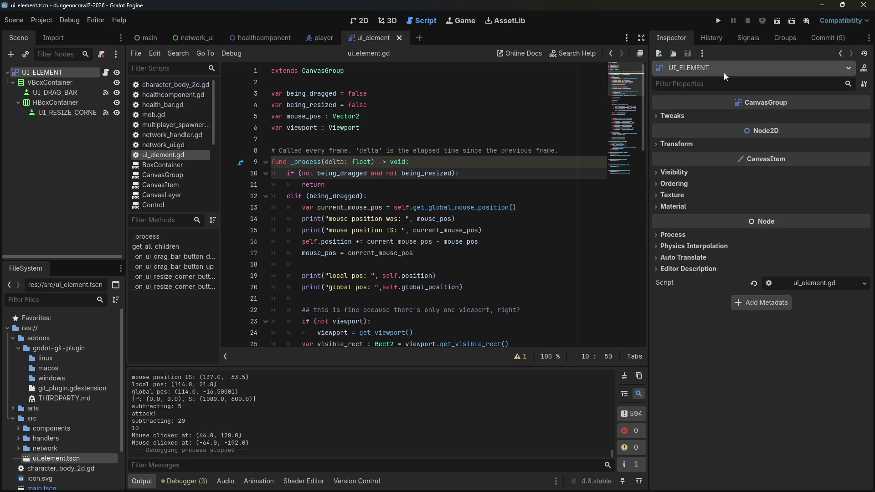
pyautogui.click(708, 88)
pyautogui.write('focus')
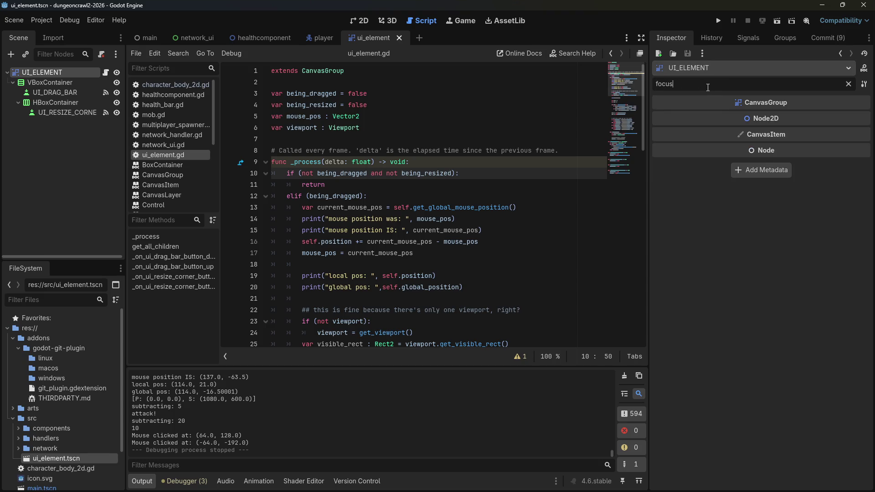
# Step: Confirm VBoxContainer's Focus Mode is None and Behavior Recursive stays Inherited
pyautogui.click(69, 84)
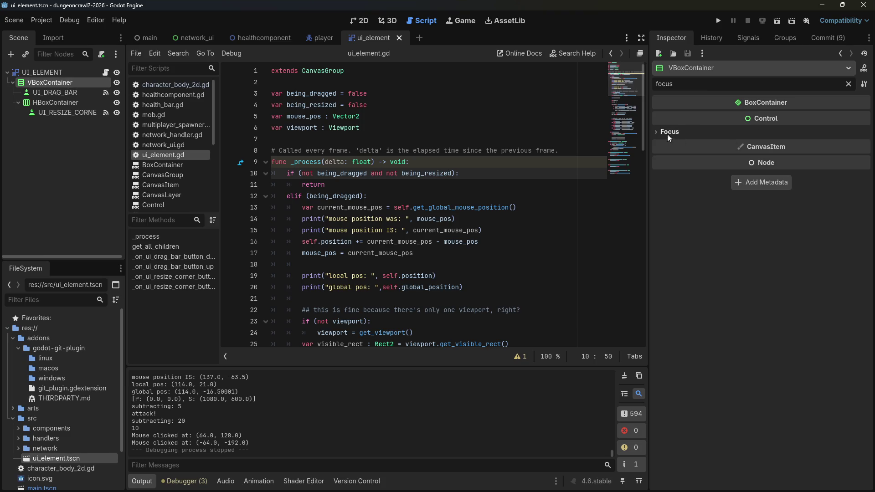
pyautogui.click(668, 134)
pyautogui.click(779, 230)
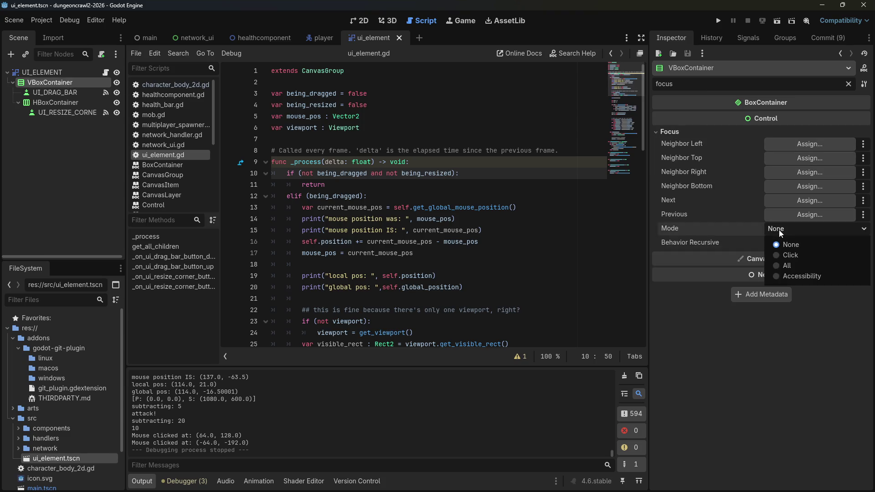
pyautogui.click(779, 230)
pyautogui.click(778, 230)
pyautogui.click(779, 230)
pyautogui.click(779, 244)
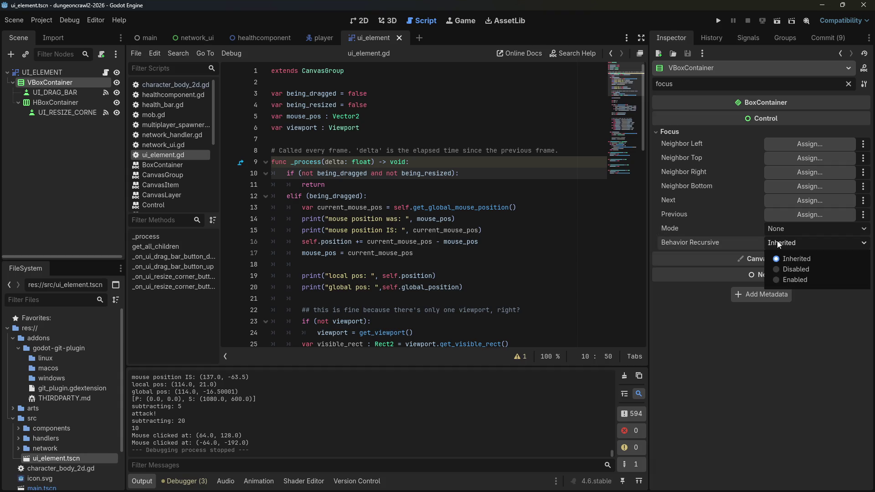
pyautogui.click(779, 245)
pyautogui.hotkey('alt', 'Tab')
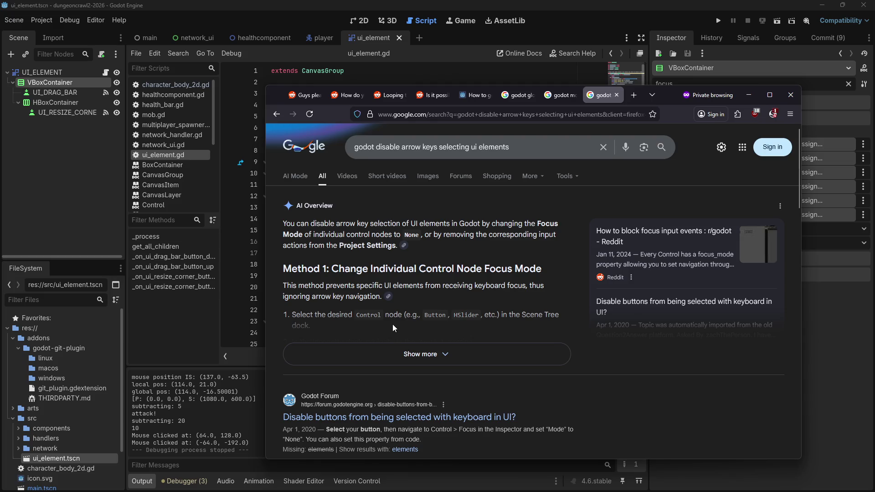
# Step: Open the forum thread on keyboard UI selection, allow its scripts, and read the Focus Mode None reply
pyautogui.scroll(-2, 392, 324)
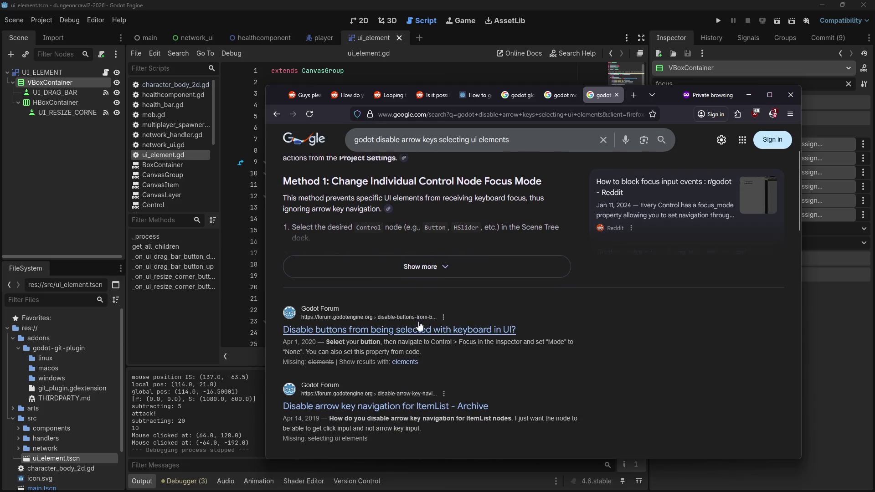
pyautogui.click(361, 326)
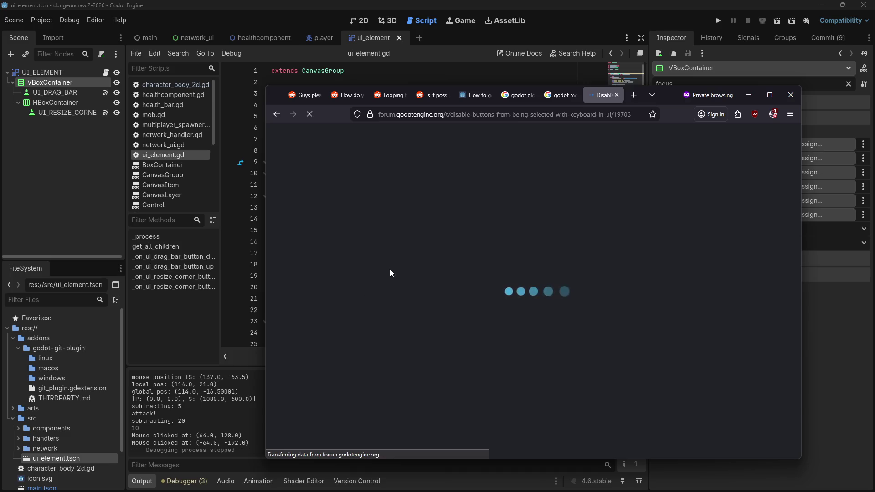
pyautogui.click(773, 114)
pyautogui.click(755, 132)
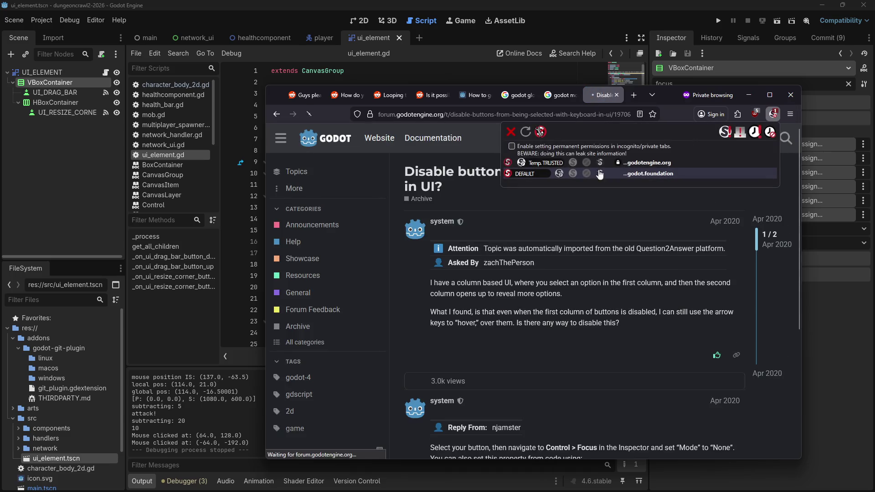
pyautogui.click(398, 214)
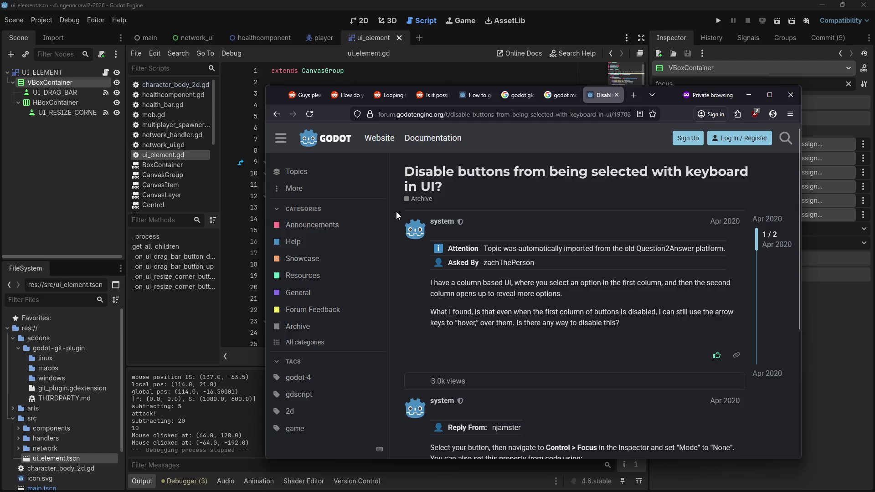
pyautogui.scroll(-2, 396, 212)
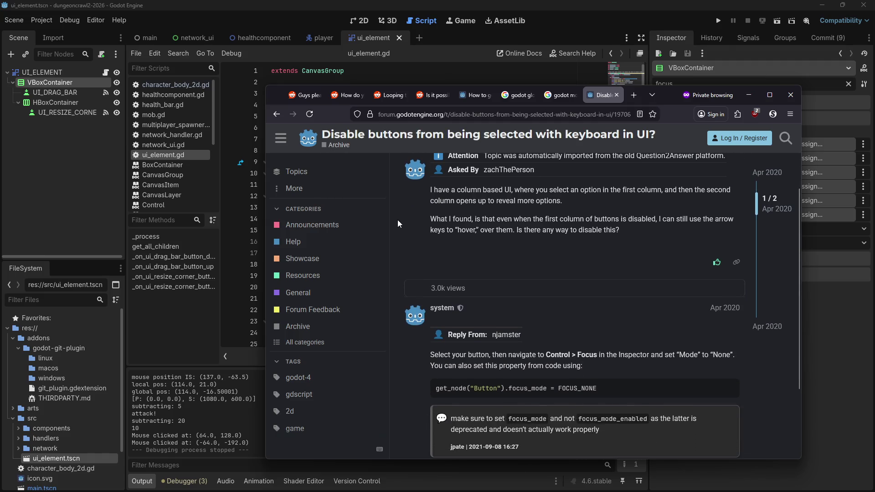
pyautogui.scroll(-1, 398, 220)
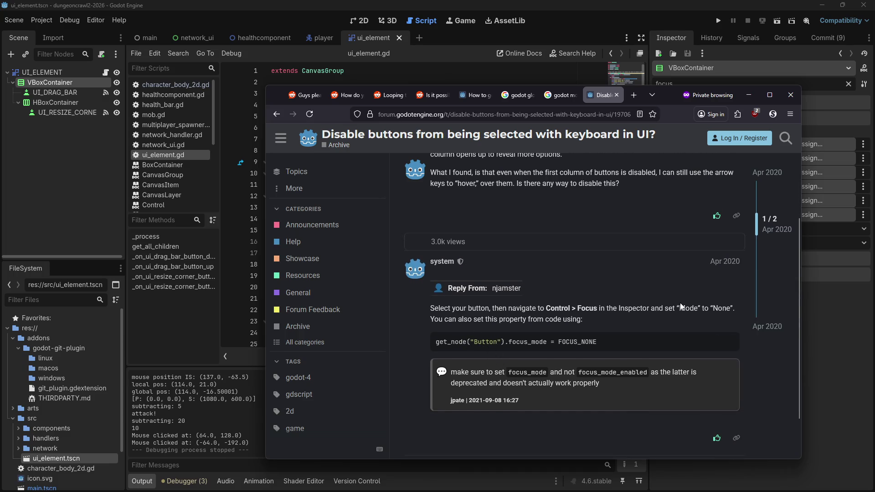
pyautogui.click(818, 286)
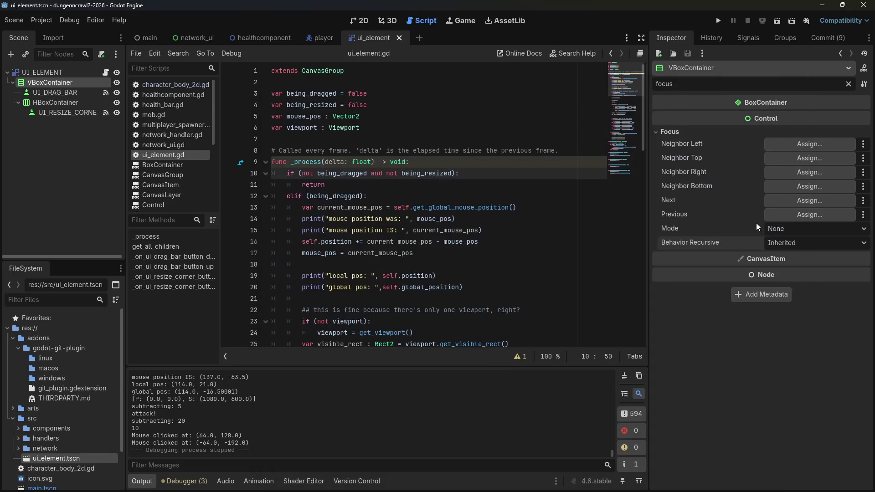
# Step: Keep VBoxContainer's Focus Mode at None and set UI_DRAG_BAR's Focus Mode to None
pyautogui.click(775, 228)
pyautogui.click(778, 228)
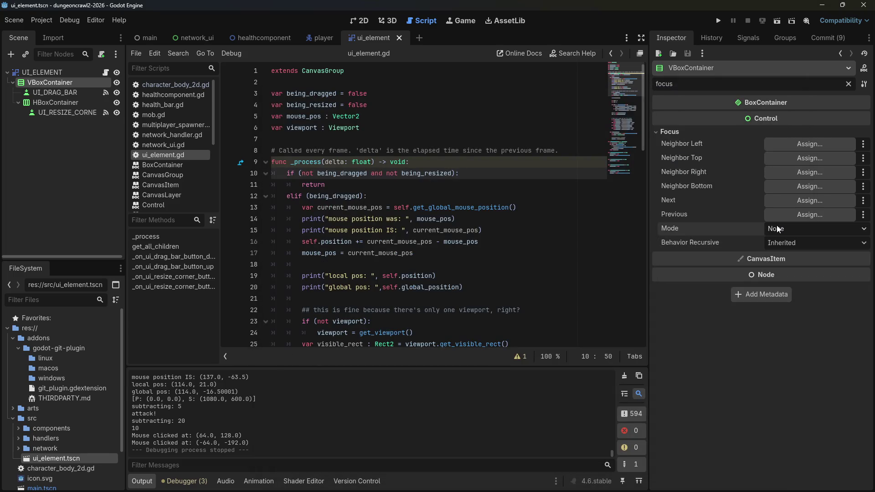
pyautogui.click(55, 92)
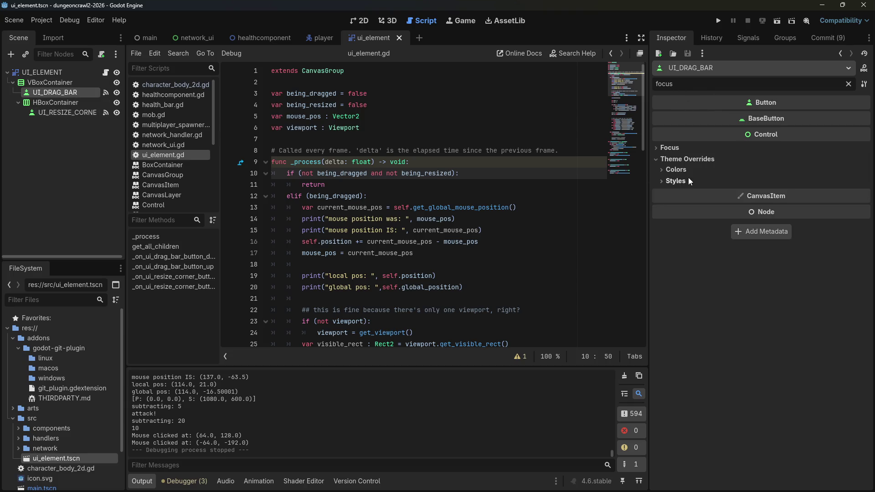
pyautogui.click(657, 147)
pyautogui.click(793, 246)
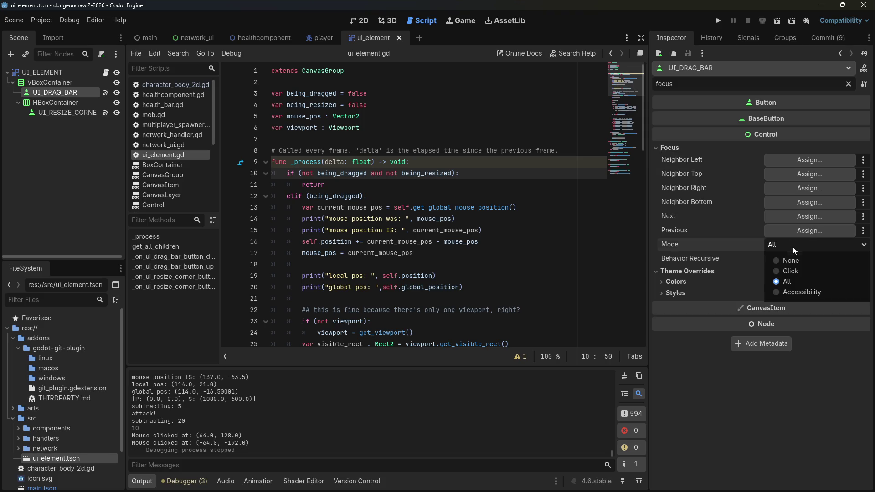
pyautogui.click(790, 259)
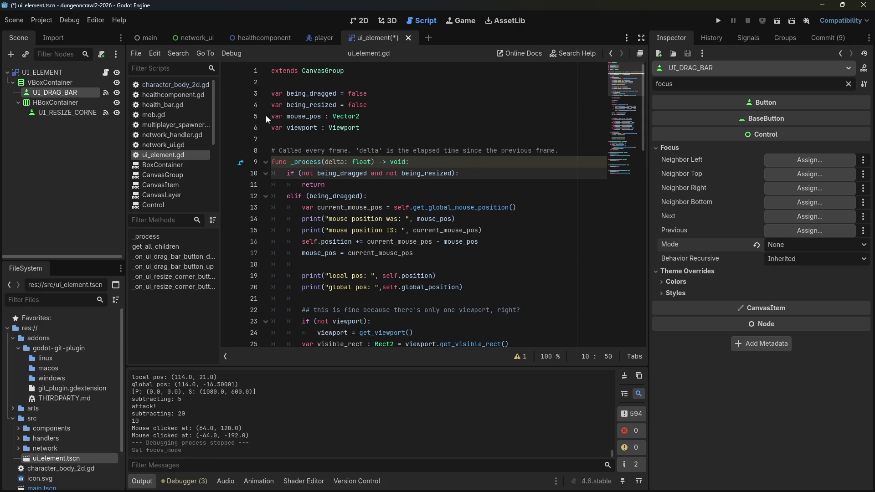
# Step: Set UI_RESIZE_CORNER's Focus Mode to None and run the project
pyautogui.click(67, 112)
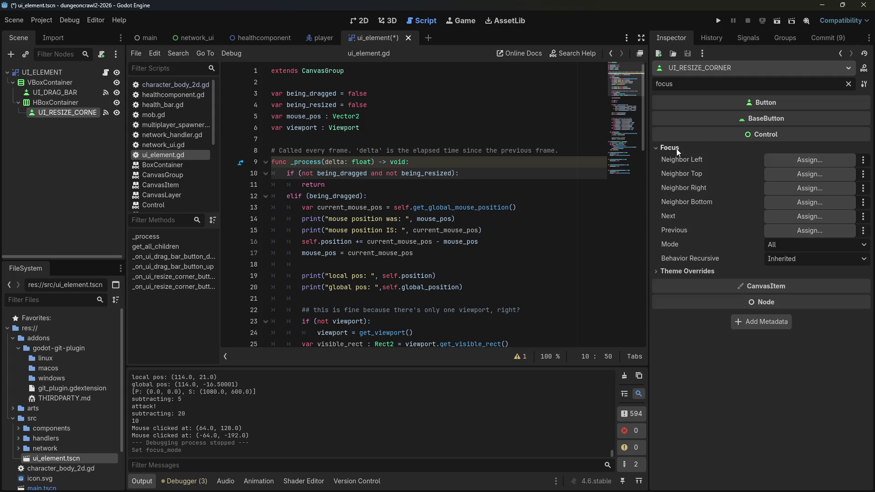
pyautogui.click(775, 245)
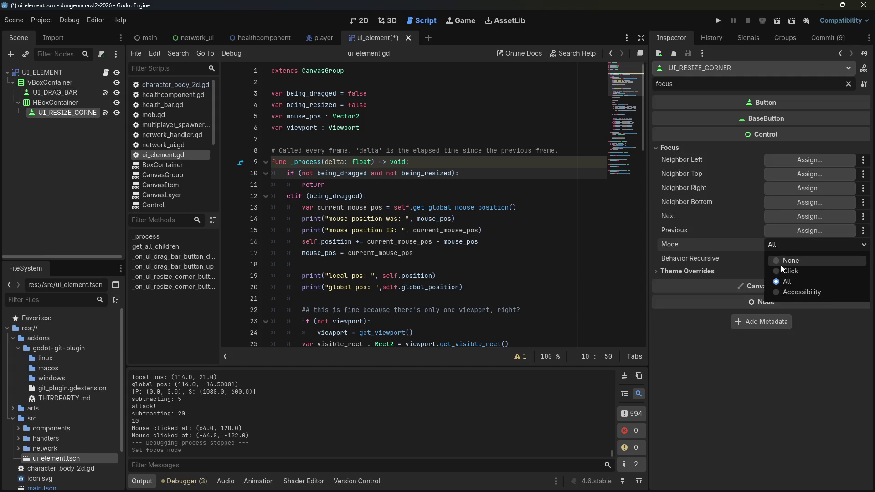
pyautogui.click(781, 262)
pyautogui.click(719, 21)
# Step: Drag the panel to the middle and back, join as Client, and test double-click detection
pyautogui.moveTo(218, 117)
pyautogui.mouseDown()
pyautogui.moveTo(383, 176)
pyautogui.moveTo(500, 230)
pyautogui.mouseUp()
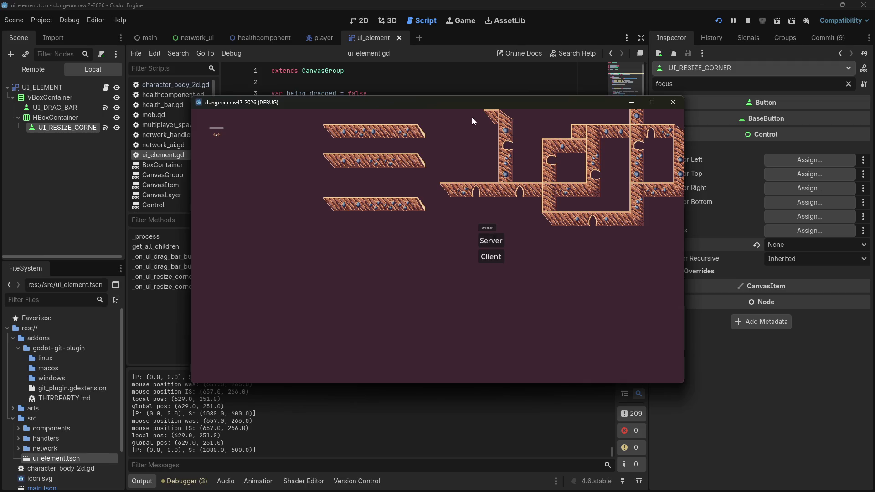
pyautogui.moveTo(462, 108); pyautogui.dragTo(200, 137)
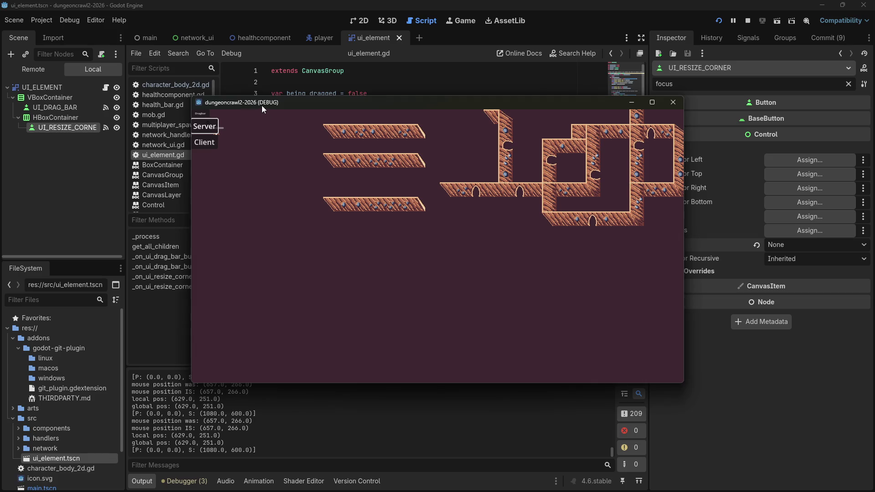
pyautogui.click(209, 144)
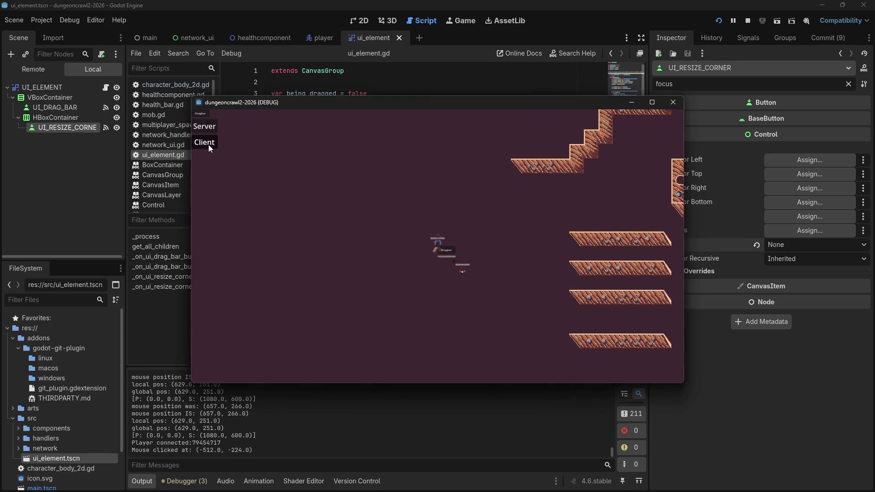
pyautogui.doubleClick(418, 180)
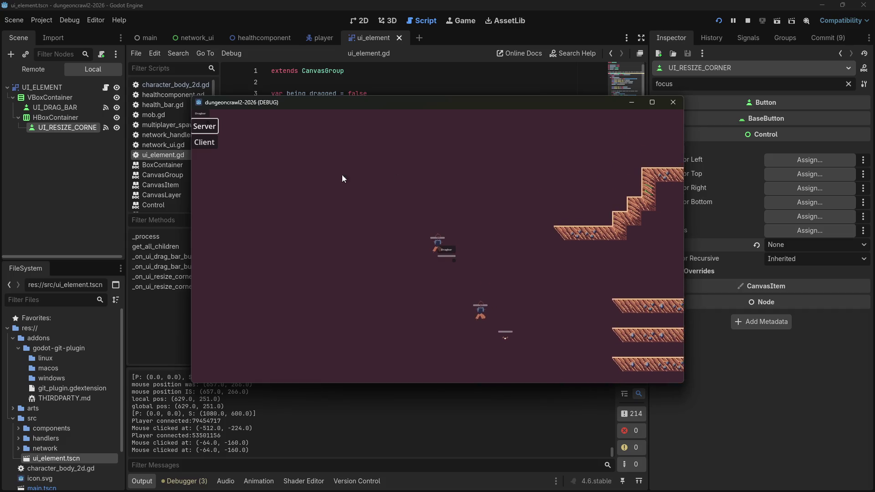
pyautogui.doubleClick(201, 144)
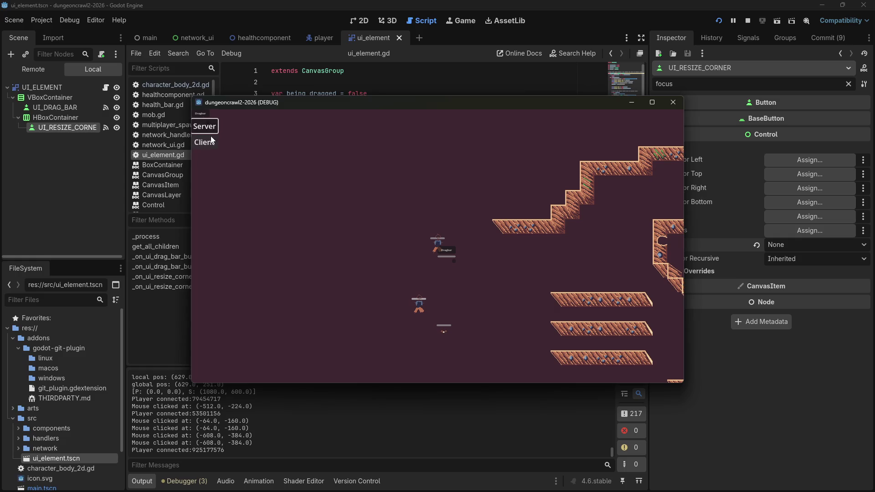
pyautogui.press('Down')
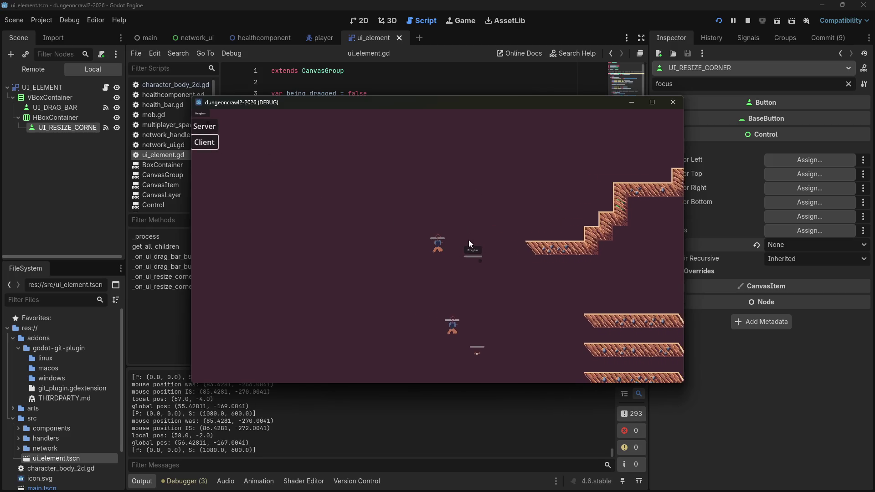
# Step: Test grabbing the drag bar, close the game, stop debugging, and save the scene
pyautogui.click(481, 262)
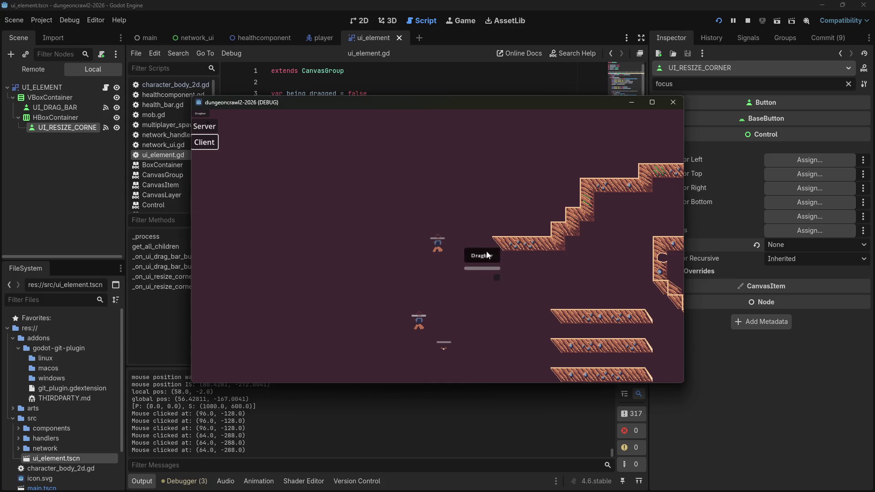
pyautogui.click(485, 202)
pyautogui.click(669, 106)
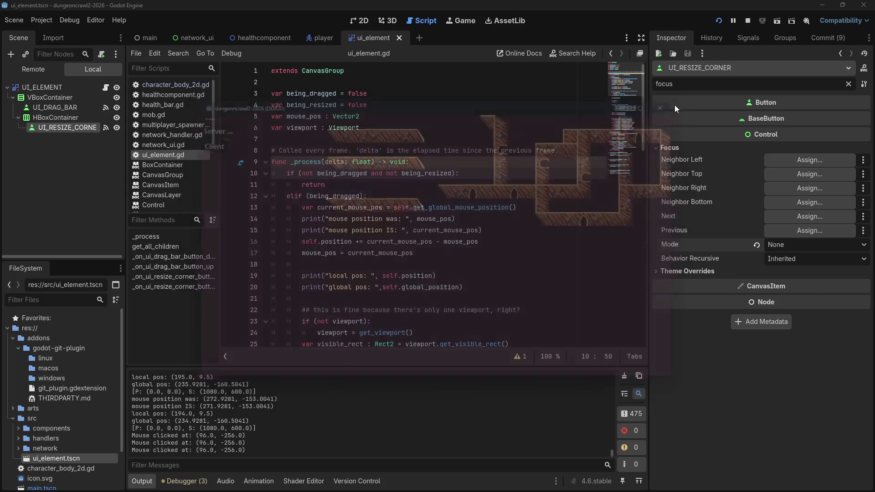
pyautogui.click(749, 18)
pyautogui.click(410, 116)
pyautogui.hotkey('ctrl', 's')
pyautogui.click(68, 102)
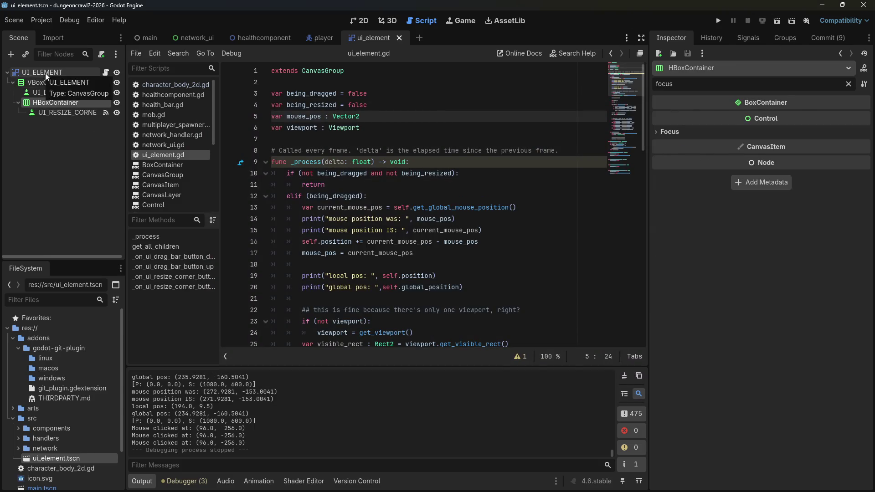
# Step: In the main scene, check Focus on UI_DRAG_BAR, UI_RESIZE_CORNER, HBoxContainer and VBoxContainer
pyautogui.click(145, 38)
pyautogui.click(55, 153)
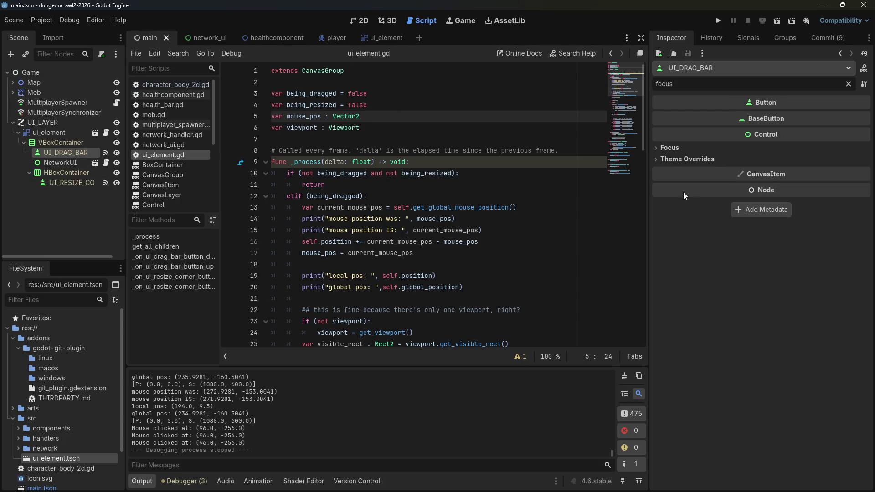
pyautogui.click(667, 147)
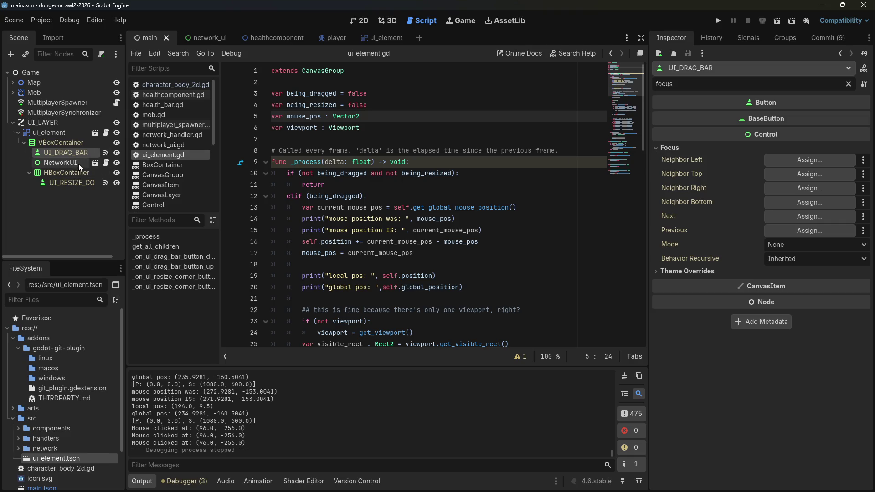
pyautogui.click(59, 181)
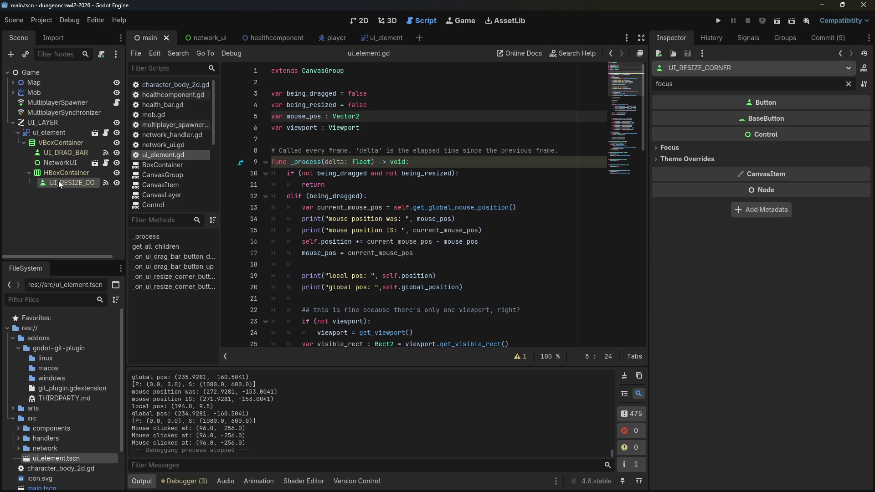
pyautogui.click(666, 147)
pyautogui.click(66, 173)
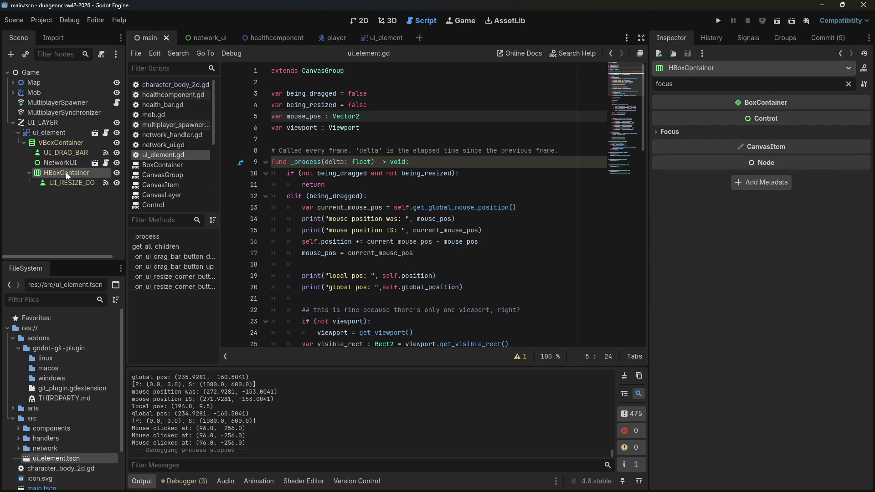
pyautogui.click(685, 133)
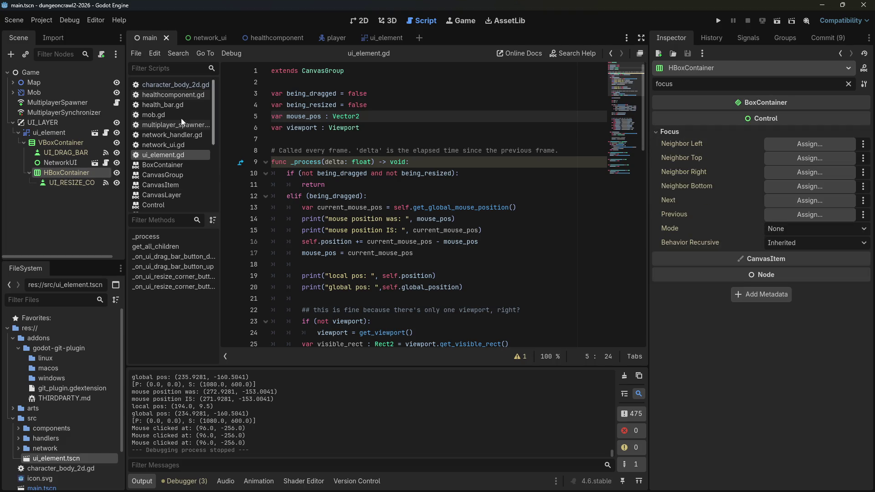
pyautogui.click(61, 141)
# Step: Run the game, join as Client, drag the panel toward the centre, then close it
pyautogui.click(721, 26)
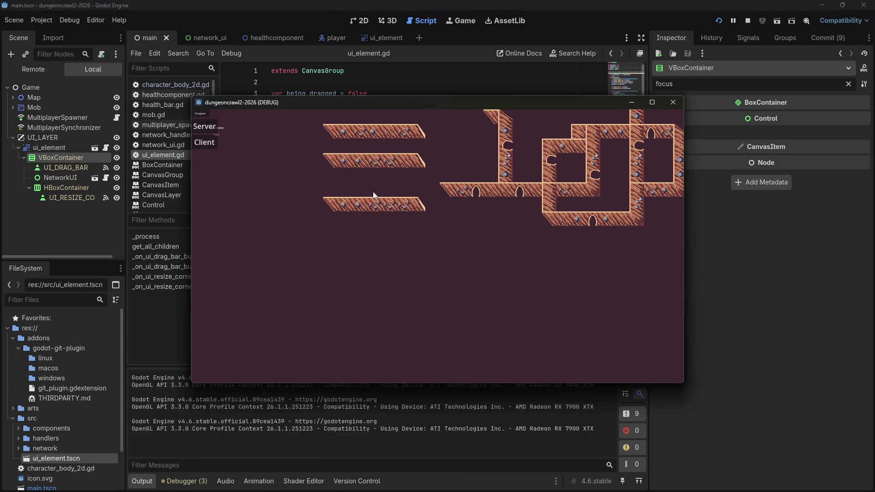
pyautogui.moveTo(201, 114)
pyautogui.mouseDown()
pyautogui.moveTo(222, 147)
pyautogui.moveTo(200, 113)
pyautogui.mouseUp()
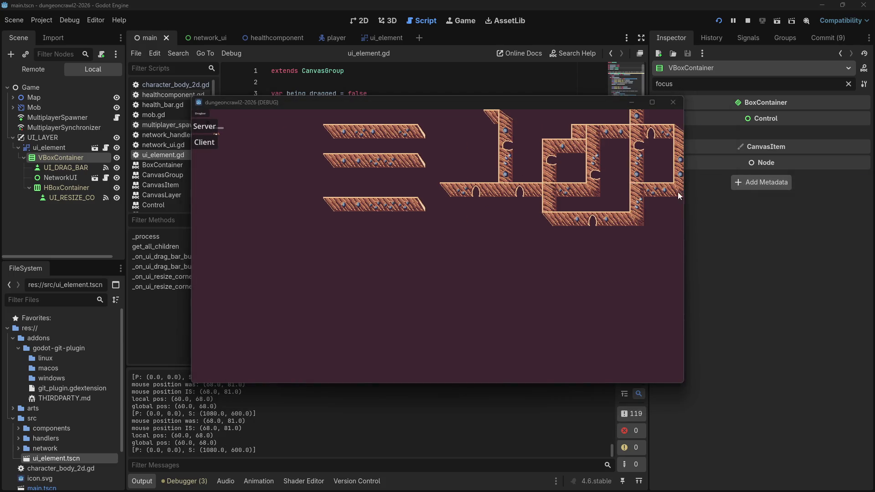
pyautogui.click(204, 142)
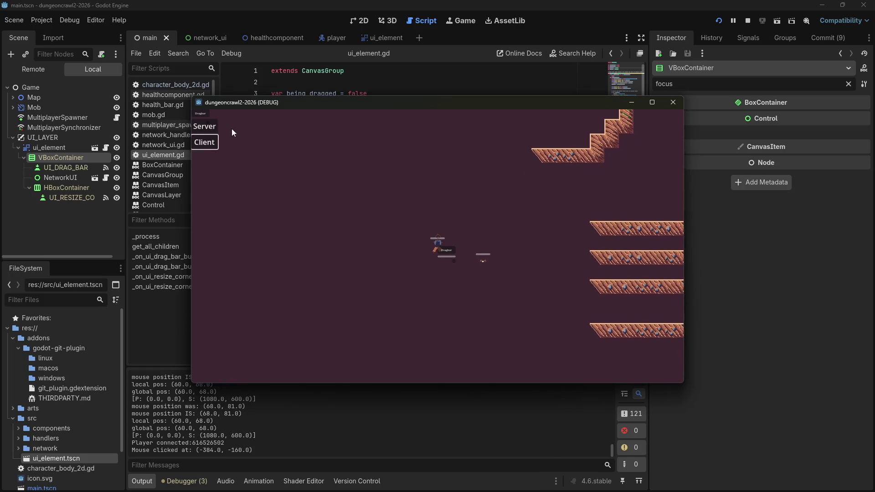
pyautogui.moveTo(203, 116)
pyautogui.mouseDown()
pyautogui.moveTo(340, 191)
pyautogui.moveTo(345, 203)
pyautogui.moveTo(364, 206)
pyautogui.moveTo(365, 174)
pyautogui.moveTo(292, 201)
pyautogui.moveTo(521, 179)
pyautogui.moveTo(351, 195)
pyautogui.mouseUp()
pyautogui.click(350, 196)
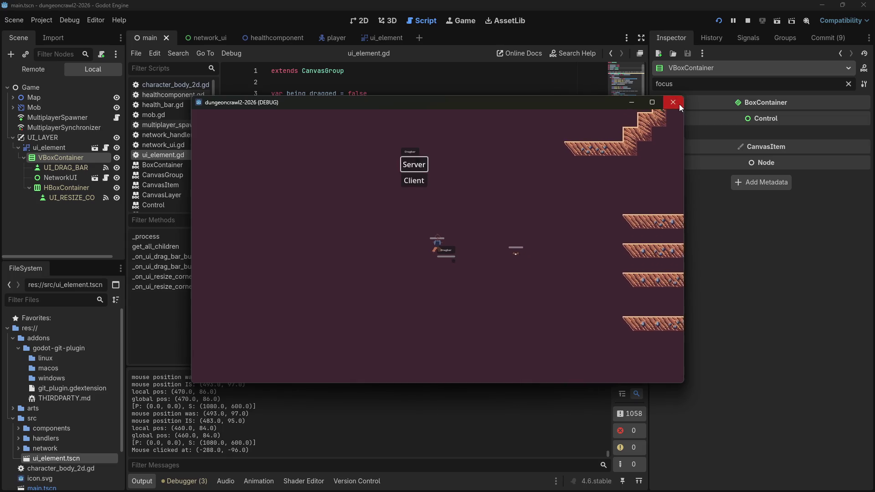
pyautogui.press('Tab')
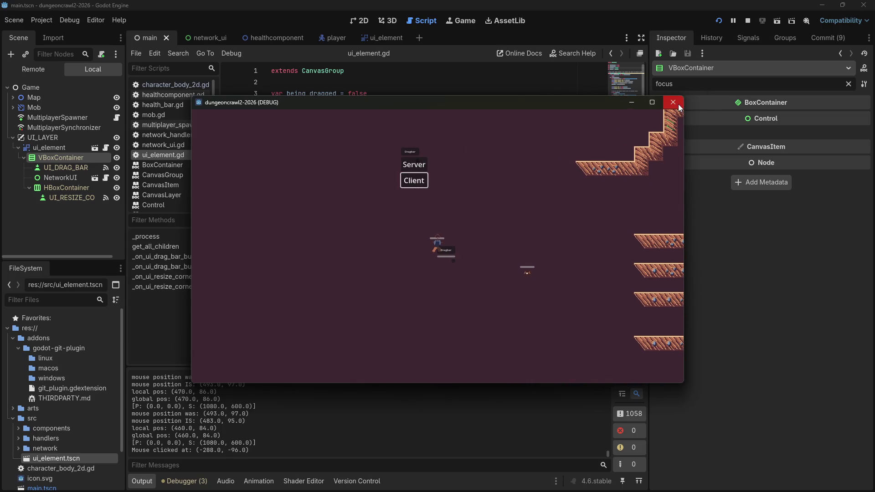
pyautogui.click(673, 106)
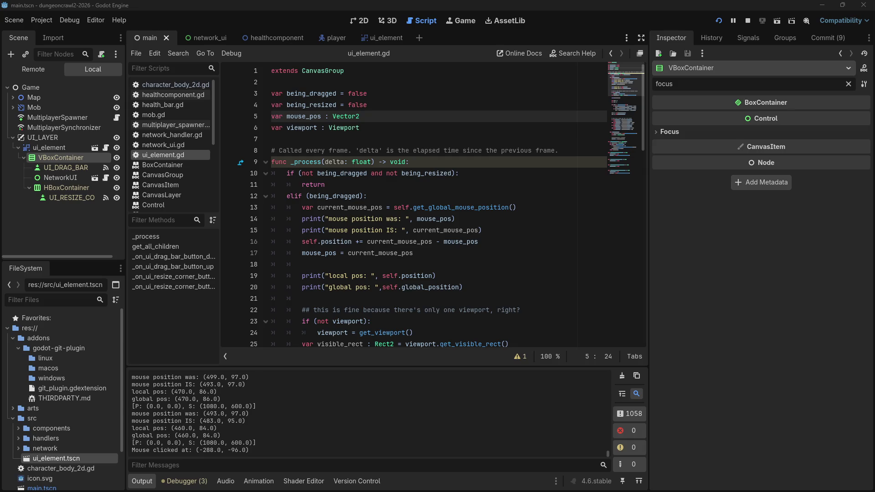
# Step: Set Focus Mode to None on the Server and Client buttons and save network_ui
pyautogui.click(209, 43)
pyautogui.click(34, 94)
pyautogui.click(667, 148)
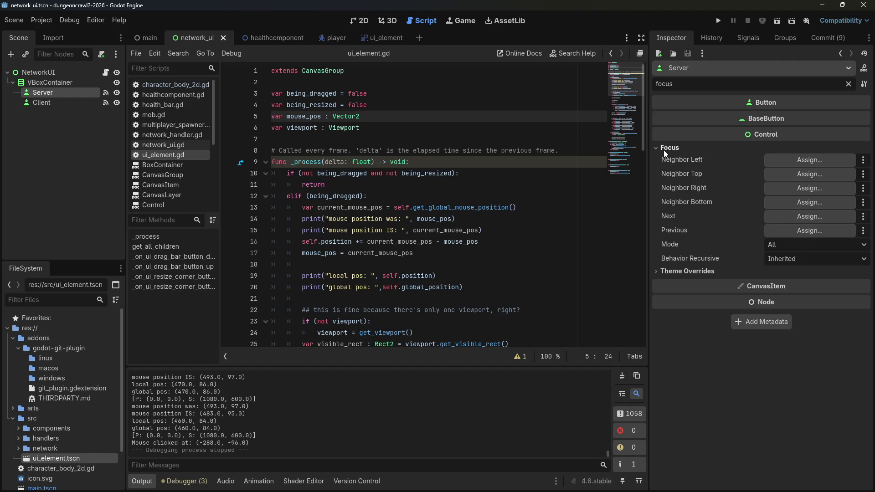
pyautogui.click(776, 245)
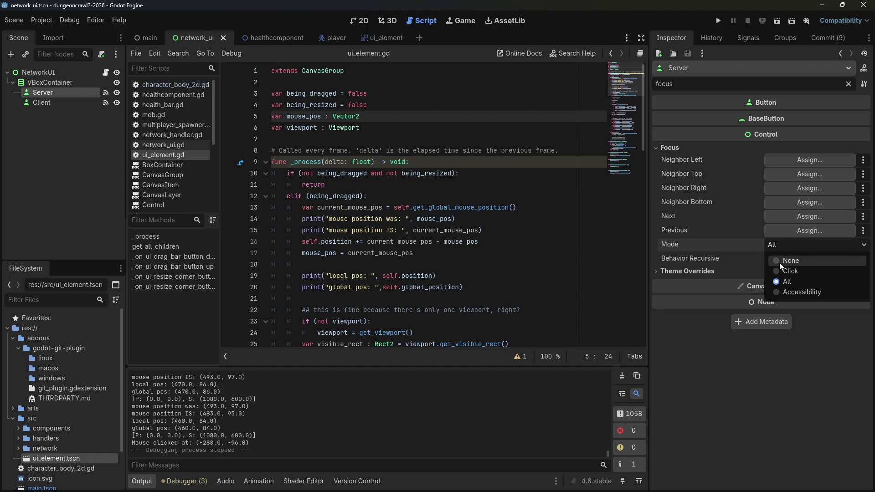
pyautogui.click(780, 260)
pyautogui.click(41, 104)
pyautogui.click(687, 149)
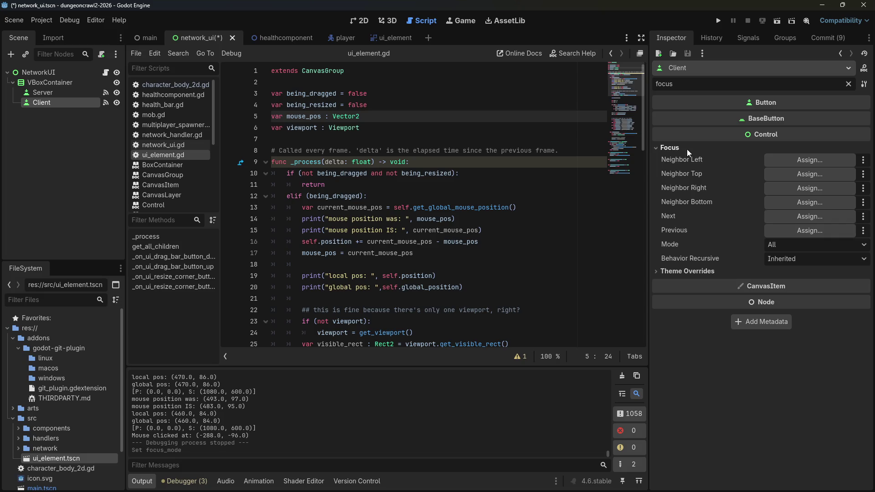
pyautogui.click(772, 245)
pyautogui.click(786, 260)
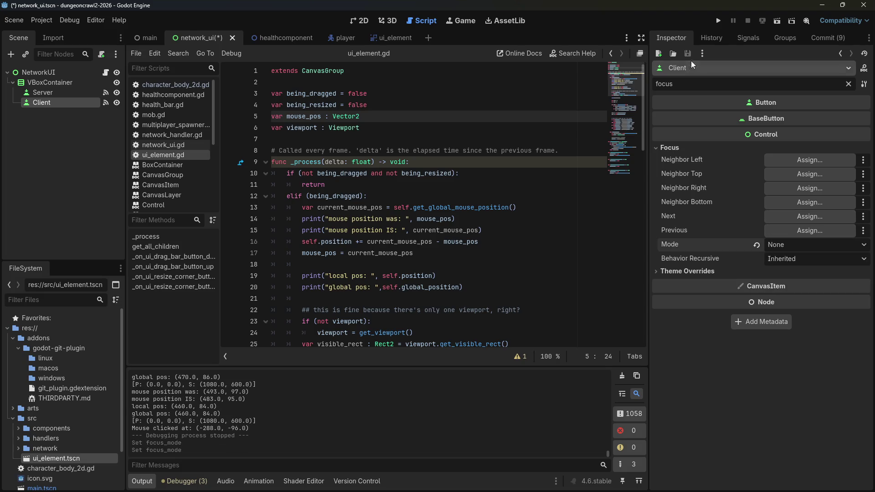
pyautogui.hotkey('ctrl', 's')
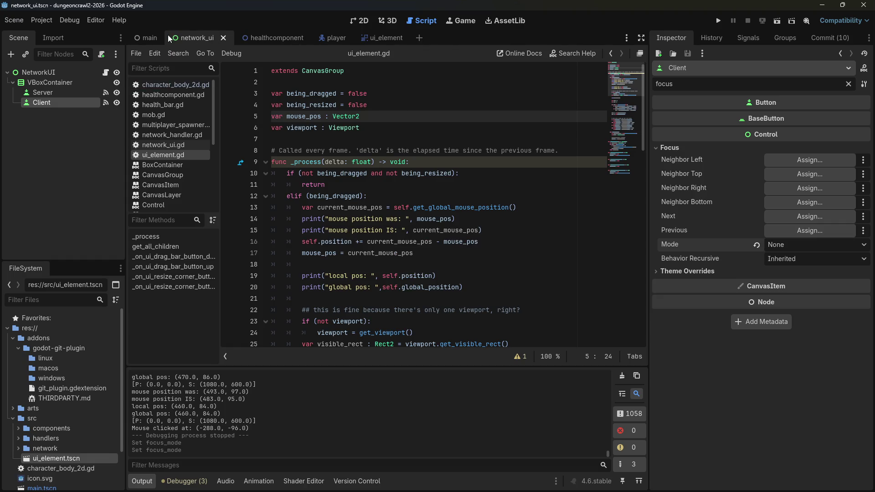
# Step: Return to ui_element, check its drag bar and resize corner, and add a child node to UI_ELEMENT
pyautogui.click(146, 39)
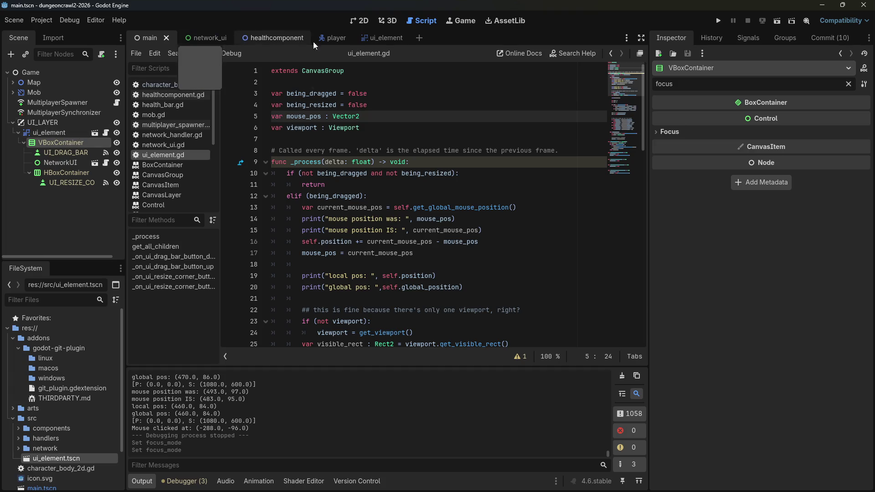
pyautogui.click(364, 38)
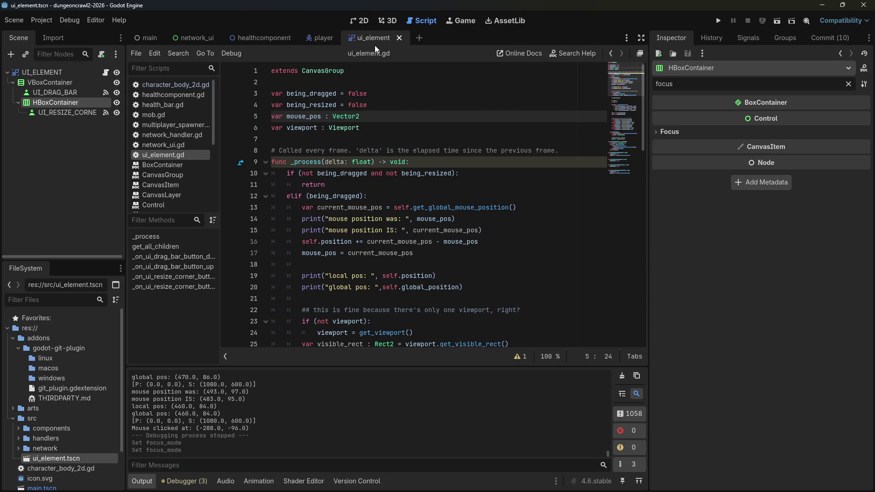
pyautogui.click(52, 92)
pyautogui.click(65, 114)
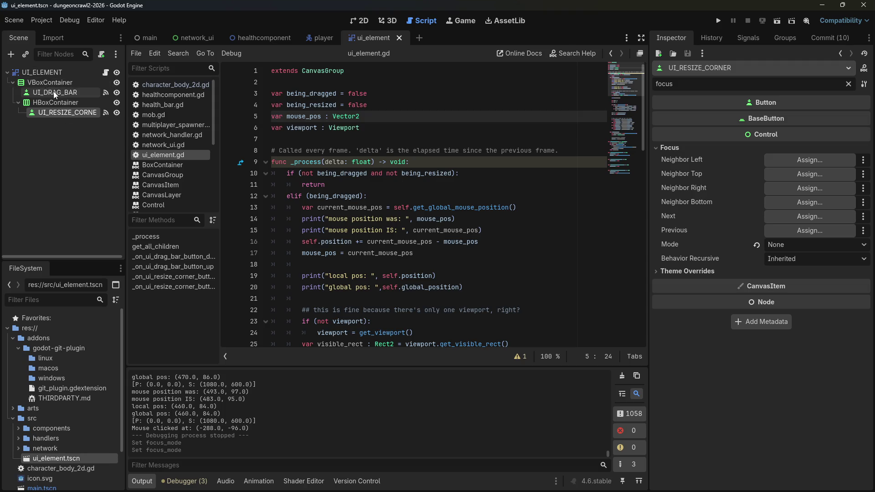
pyautogui.rightClick(45, 75)
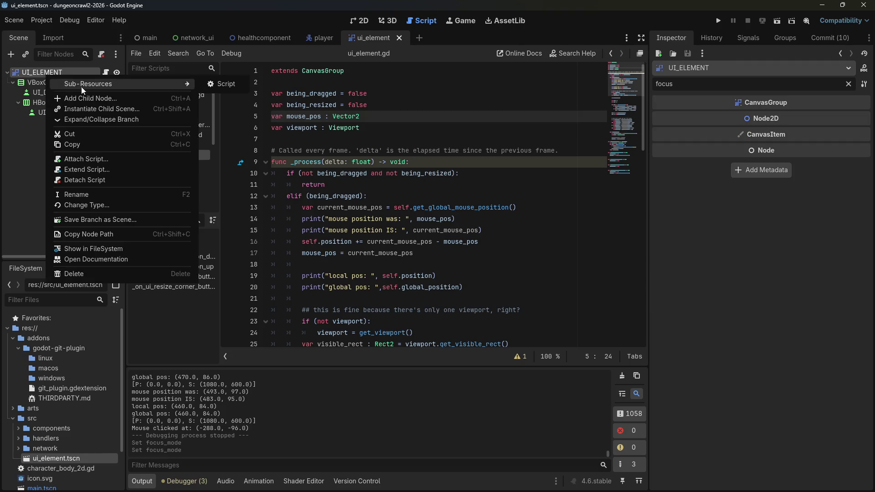
pyautogui.click(89, 97)
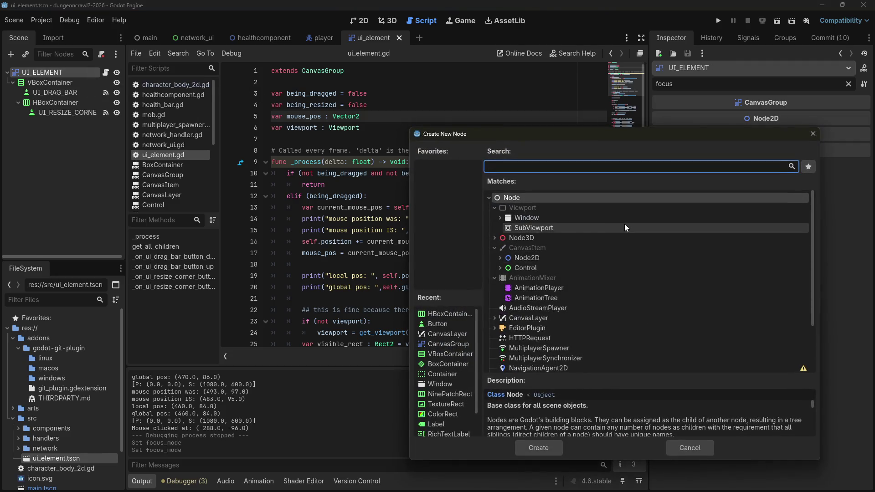
# Step: Add a Button node under UI_ELEMENT and name it UI_HIDER
pyautogui.write('n')
pyautogui.press('BackSpace')
pyautogui.write('button')
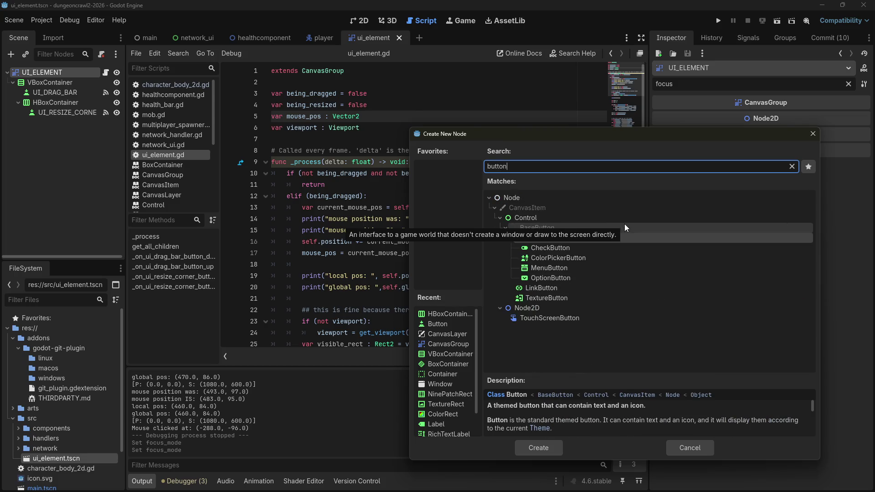
pyautogui.click(585, 235)
pyautogui.doubleClick(584, 238)
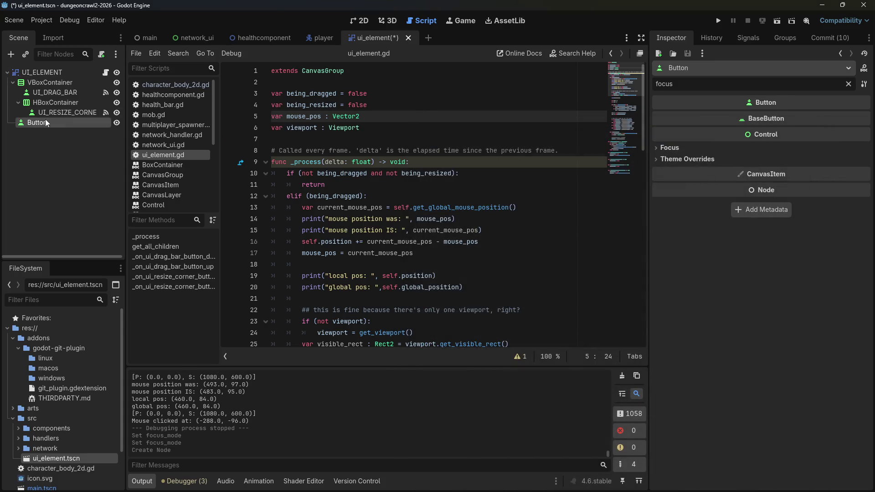
pyautogui.write('UI')
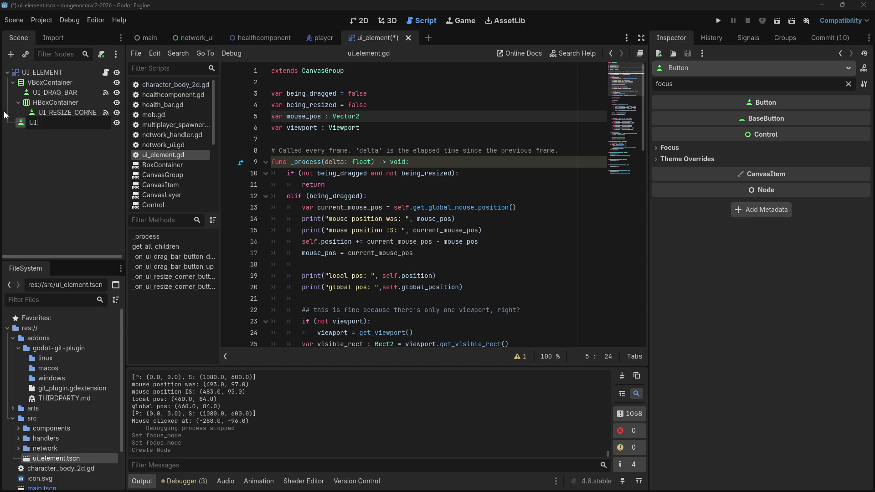
pyautogui.write('_DOUBLE')
pyautogui.press('BackSpace')
pyautogui.press('BackSpace')
pyautogui.press('BackSpace')
pyautogui.write('_HID')
pyautogui.press('Return')
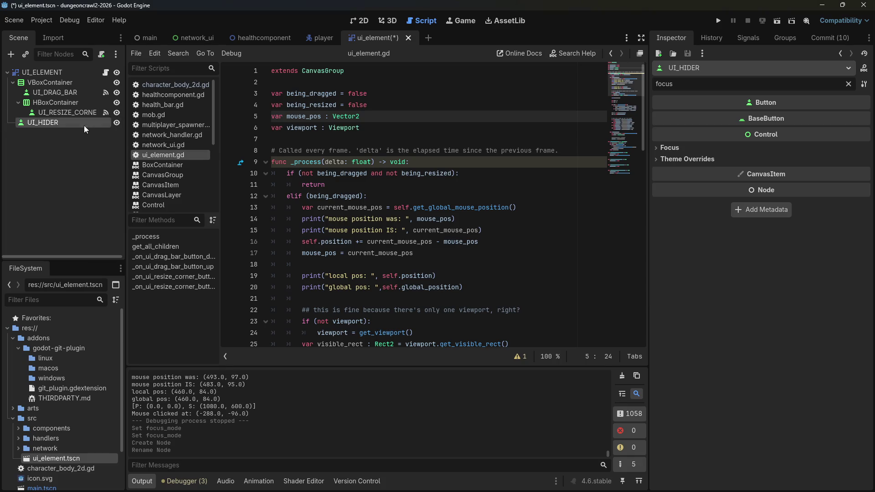
pyautogui.click(84, 125)
pyautogui.press('Escape')
# Step: Connect UI_HIDER's pressed() signal to a new _on_ui_hider_pressed function
pyautogui.click(748, 37)
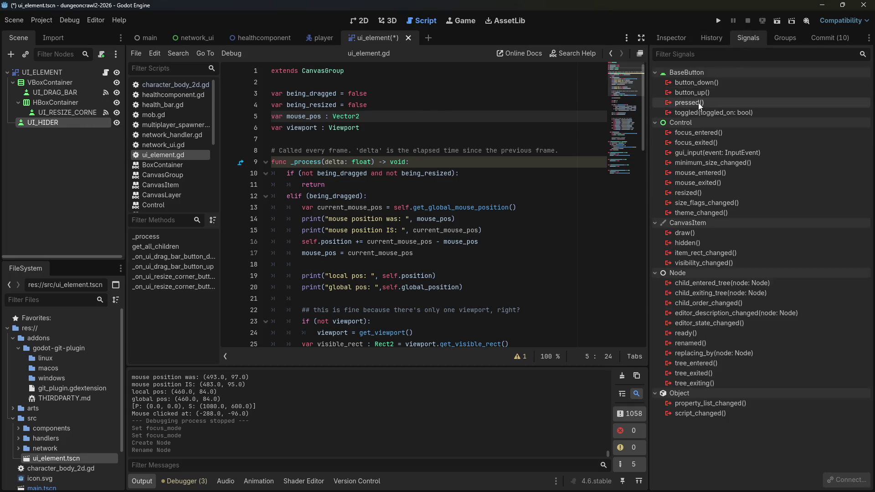
pyautogui.moveTo(701, 106)
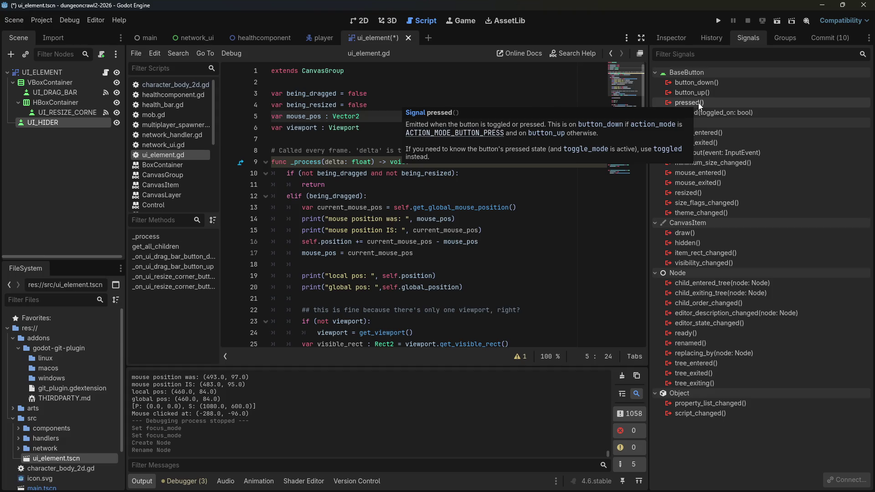
pyautogui.rightClick(700, 104)
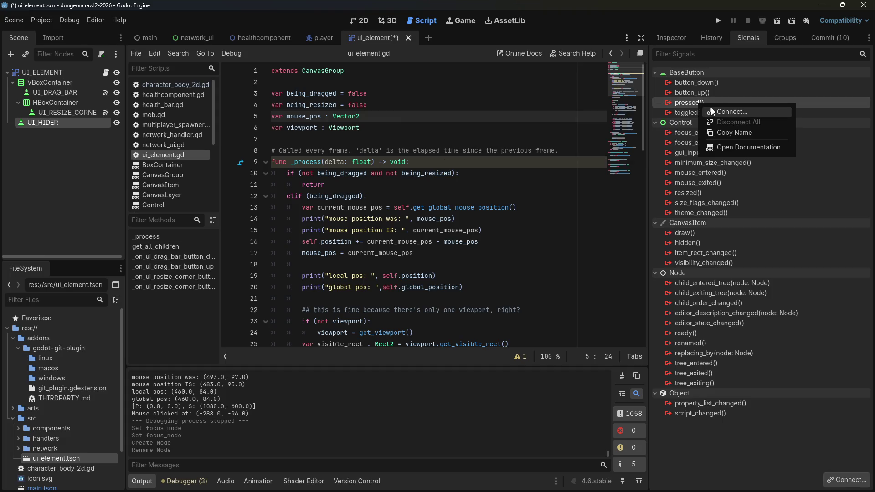
pyautogui.click(714, 111)
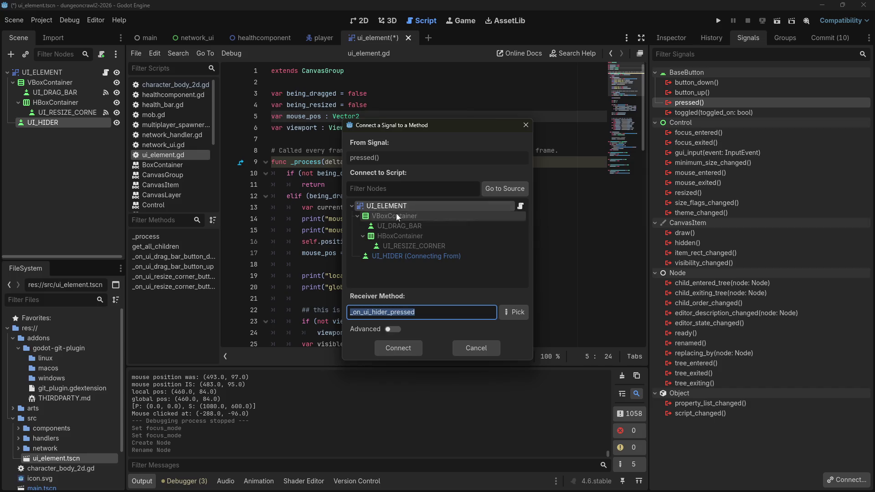
pyautogui.click(382, 354)
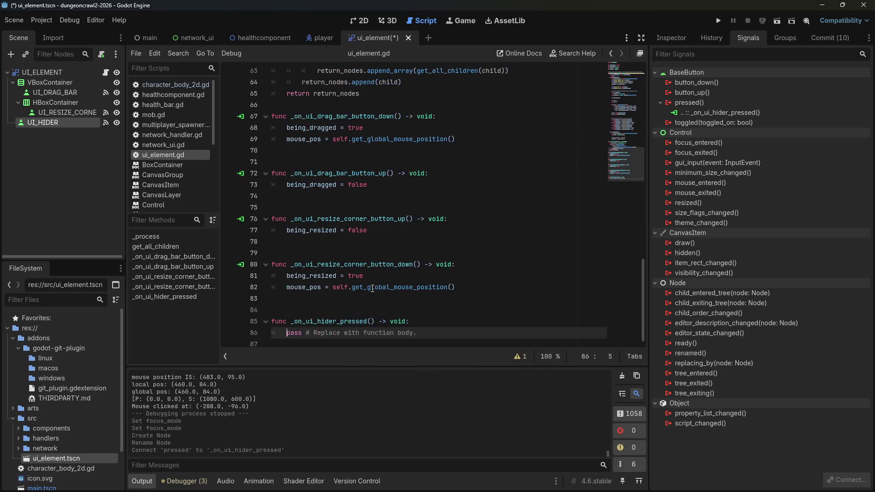
# Step: Delete the mouse position and local/global position print lines from _process
pyautogui.scroll(18, 304, 267)
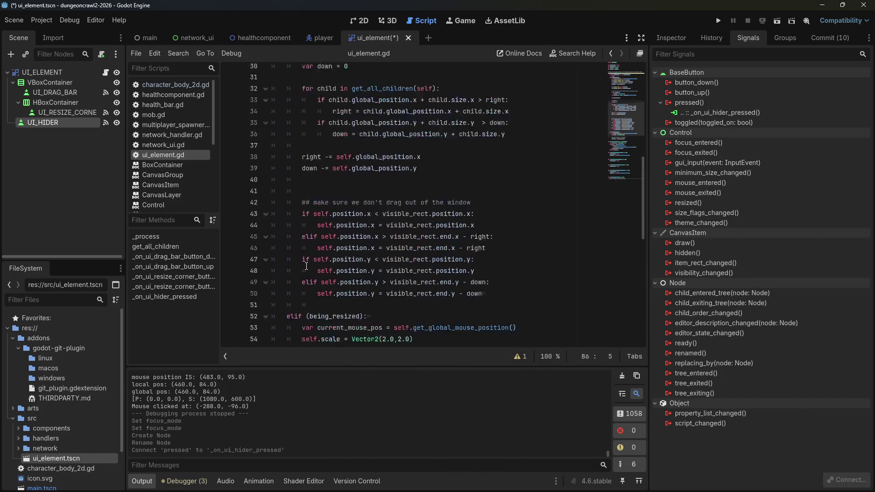
pyautogui.scroll(-7, 306, 265)
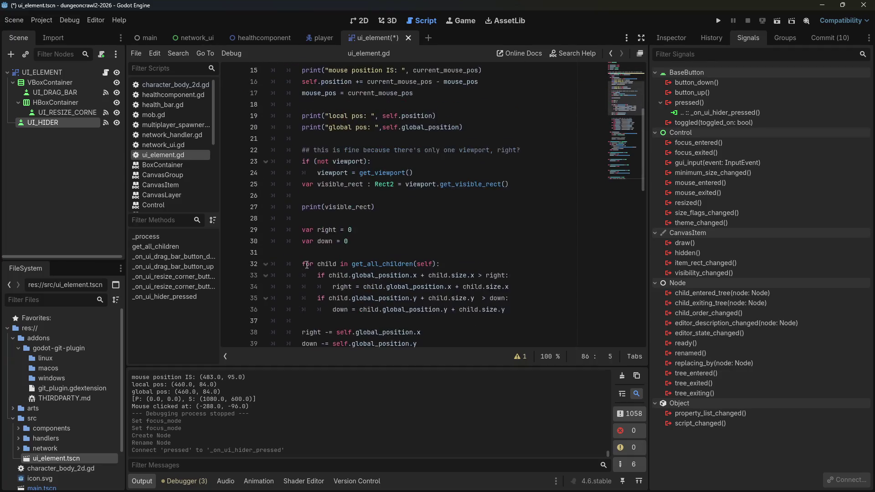
pyautogui.scroll(-12, 308, 263)
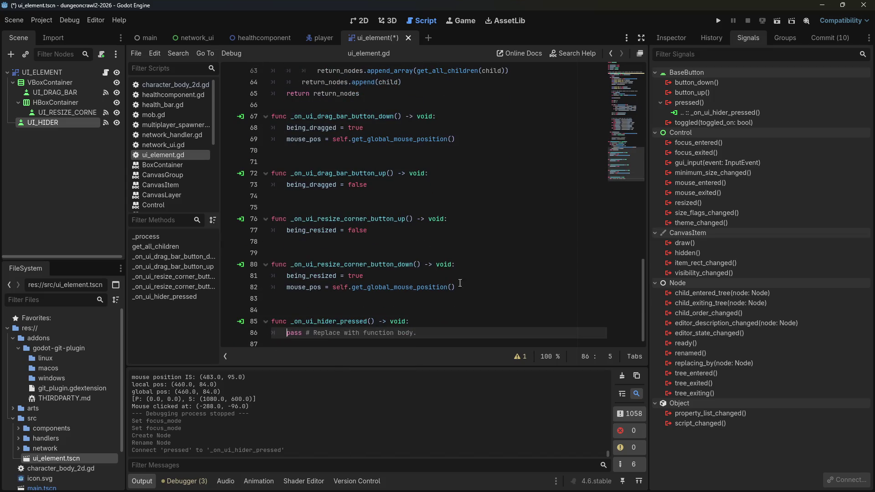
pyautogui.moveTo(641, 276); pyautogui.dragTo(632, 104)
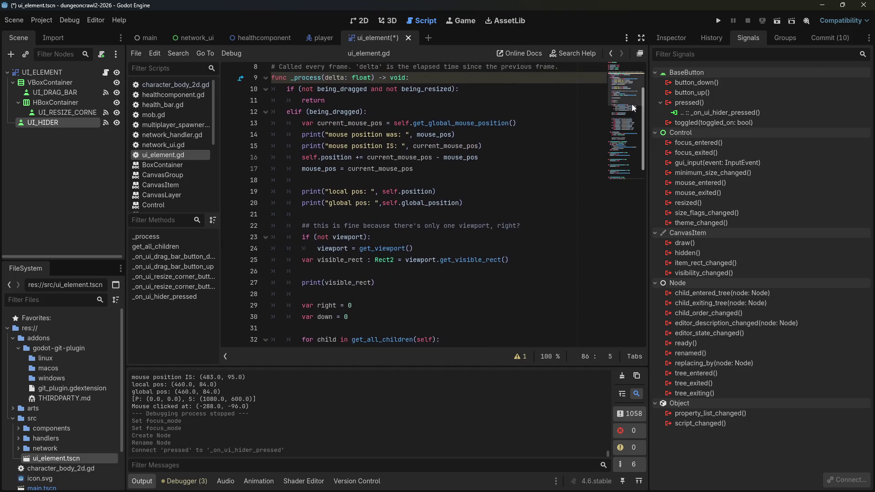
pyautogui.moveTo(482, 149)
pyautogui.mouseDown()
pyautogui.moveTo(319, 148)
pyautogui.moveTo(517, 126)
pyautogui.mouseUp()
pyautogui.press('BackSpace')
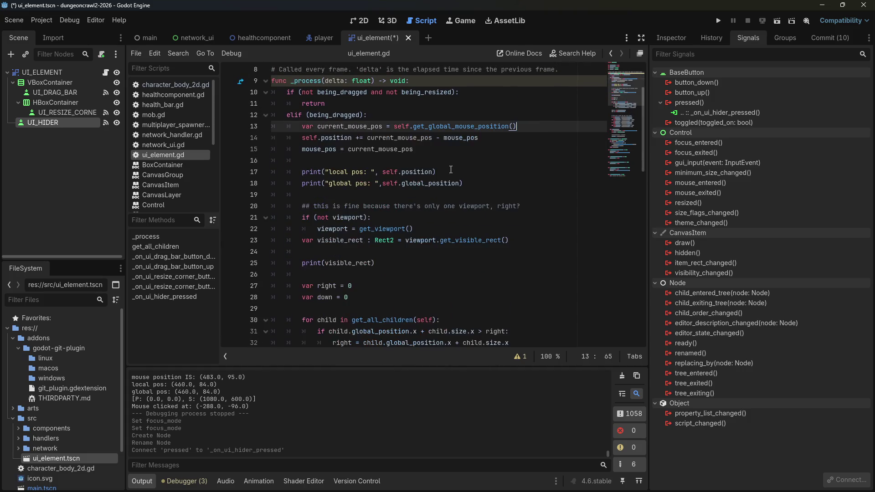
pyautogui.moveTo(468, 179); pyautogui.dragTo(457, 165)
pyautogui.press('BackSpace')
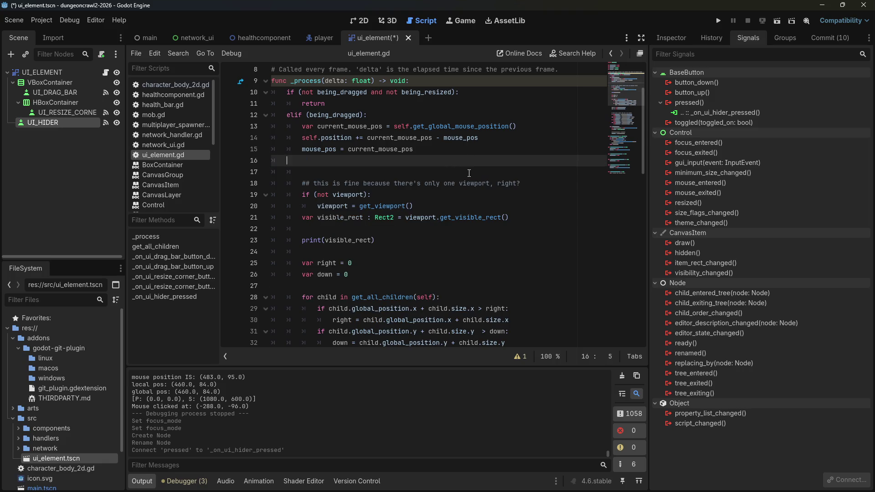
pyautogui.press('BackSpace')
pyautogui.press('BackSpace')
# Step: Delete the print(visible_rect) line from _process
pyautogui.scroll(1, 469, 173)
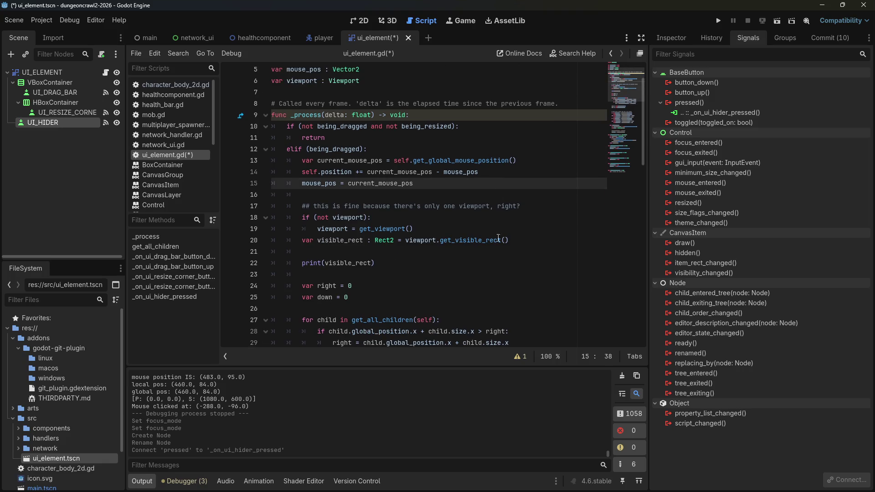
pyautogui.scroll(-1, 498, 238)
pyautogui.tripleClick(415, 228)
pyautogui.press('BackSpace')
pyautogui.press('BackSpace')
pyautogui.press('BackSpace')
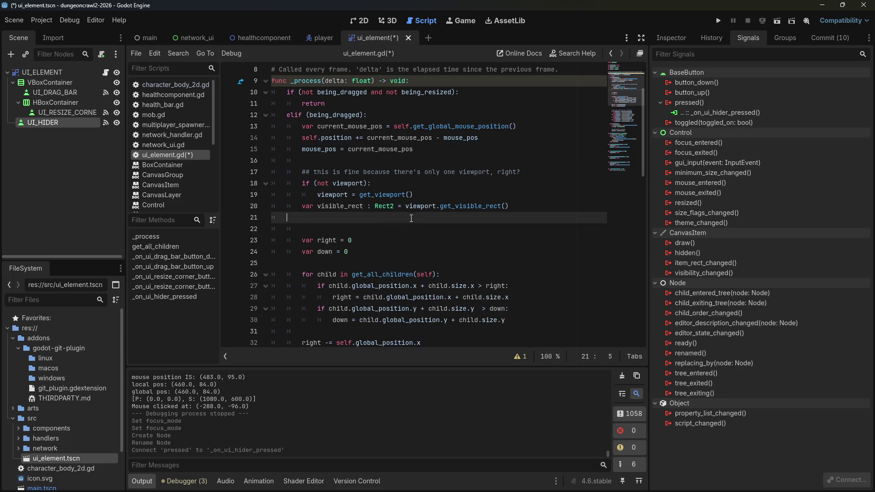
pyautogui.scroll(-1, 541, 228)
pyautogui.scroll(-2, 542, 228)
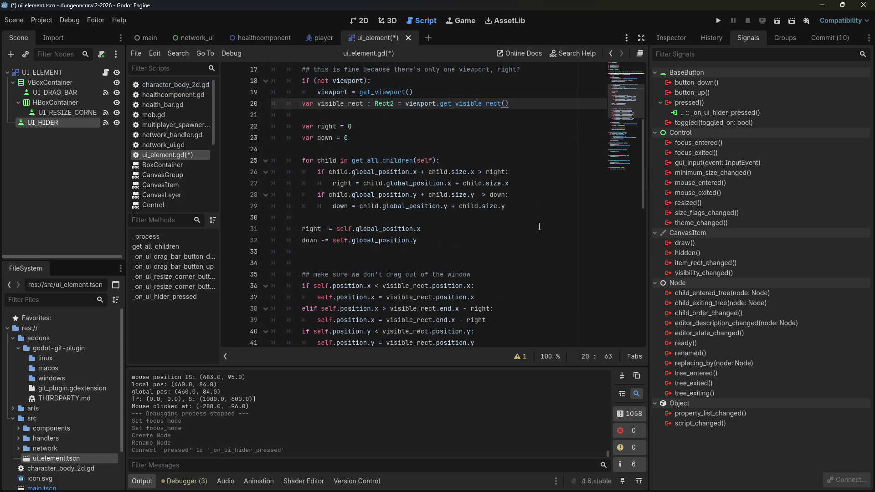
pyautogui.scroll(-2, 540, 229)
pyautogui.scroll(-2, 525, 210)
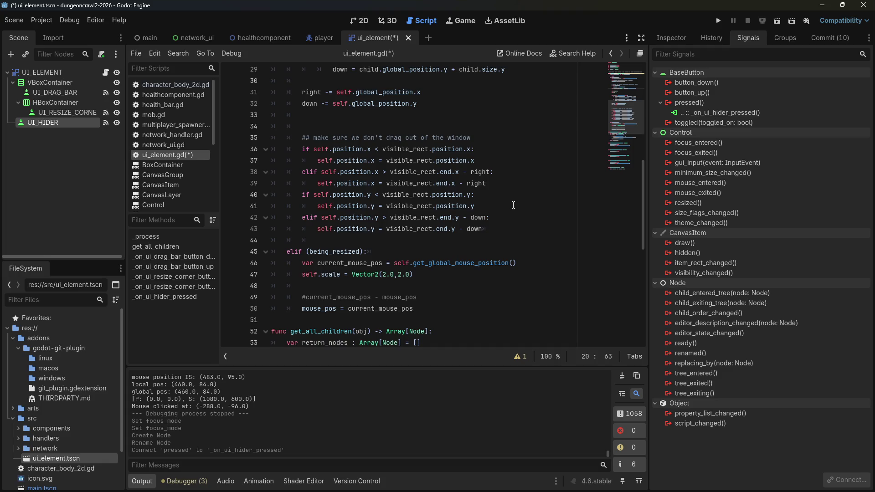
pyautogui.scroll(-2, 514, 206)
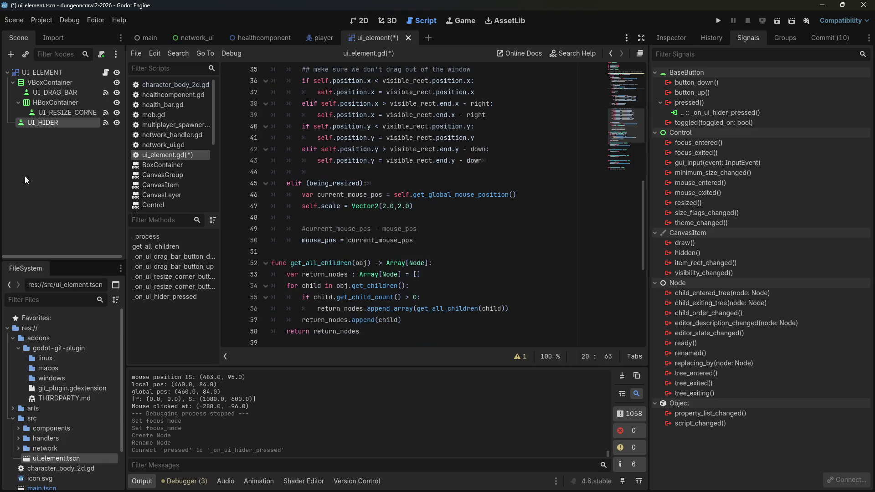
pyautogui.click(427, 230)
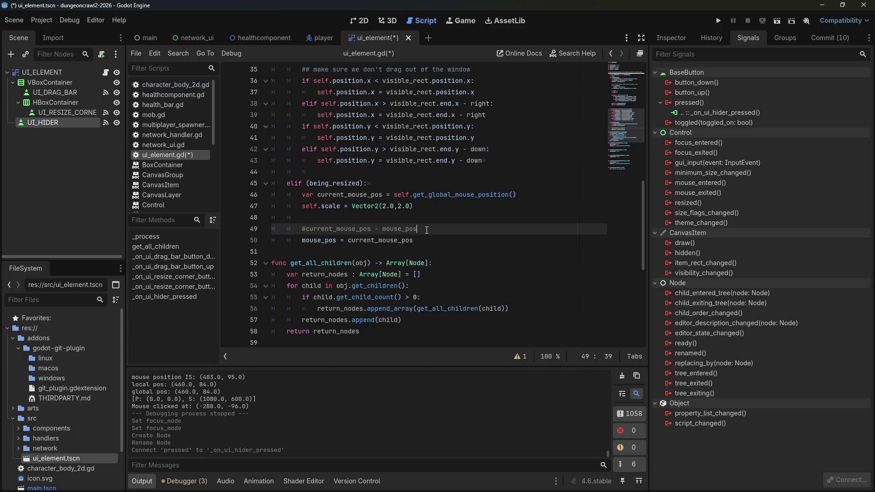
# Step: Comment out the mouse_pos assignment and add an 'if self.scale == Vector2i(1.0,1.0):' line above self.scale
pyautogui.click(330, 238)
pyautogui.hotkey('ctrl', 'k')
pyautogui.click(398, 208)
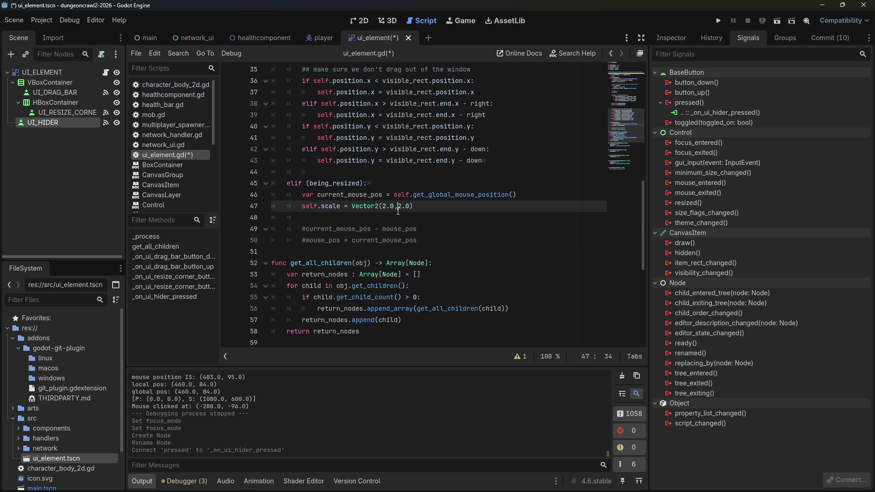
pyautogui.click(297, 206)
pyautogui.press('Return')
pyautogui.press('Up')
pyautogui.write('if self.scale == ')
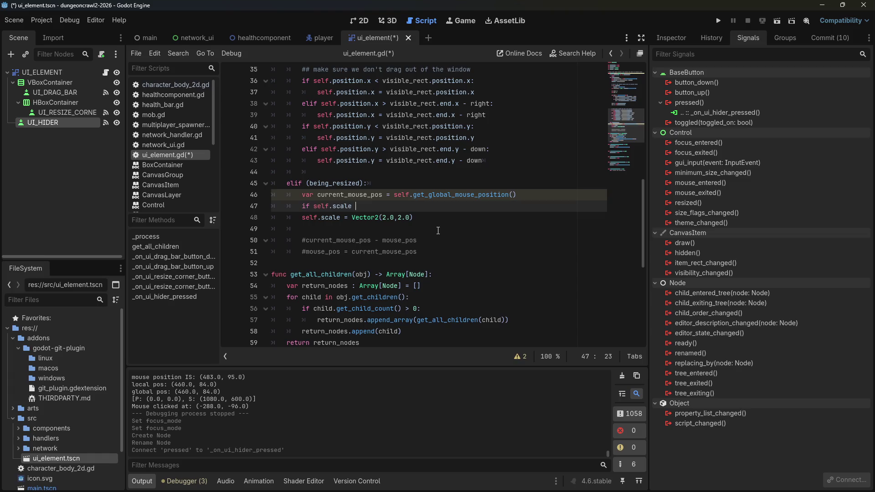
pyautogui.write('Vector2')
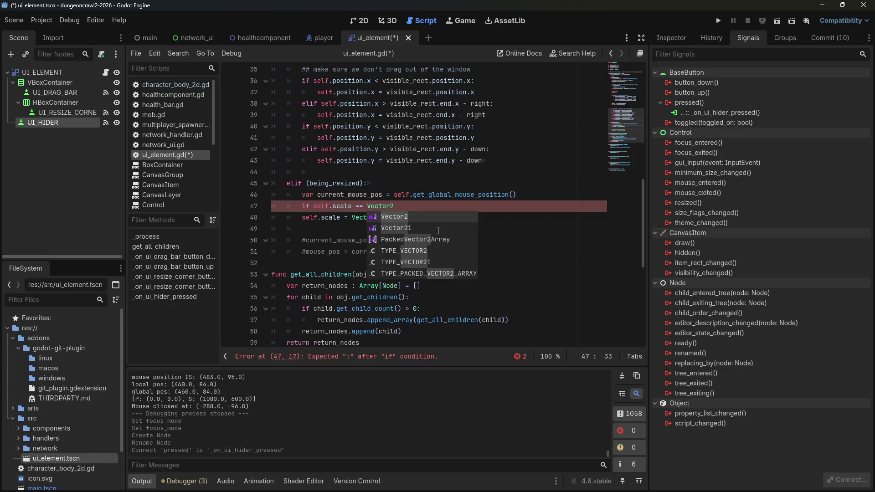
pyautogui.write('i(1.0,1.0):')
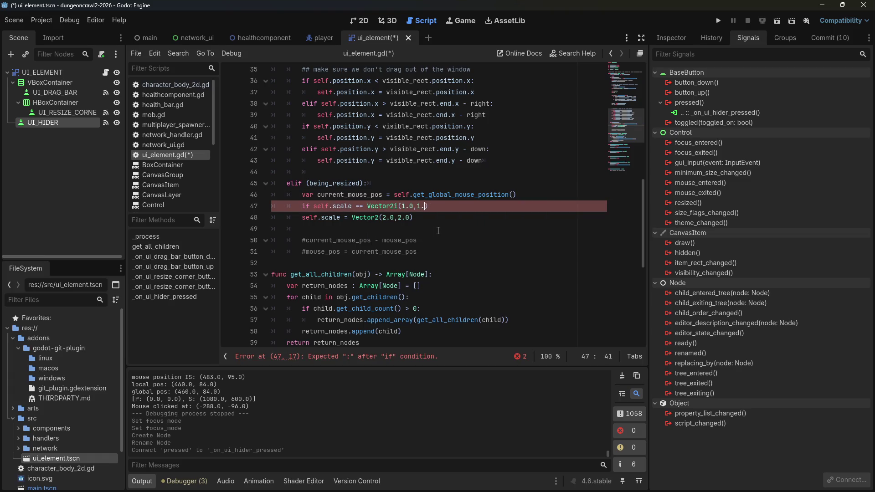
# Step: Change the condition to self.scale != Vector2i(2.0,2.0)
pyautogui.click(295, 225)
pyautogui.click(360, 206)
pyautogui.press('BackSpace')
pyautogui.write('!')
pyautogui.click(408, 206)
pyautogui.press('BackSpace')
pyautogui.write('2')
pyautogui.click(422, 206)
pyautogui.press('BackSpace')
pyautogui.write('2')
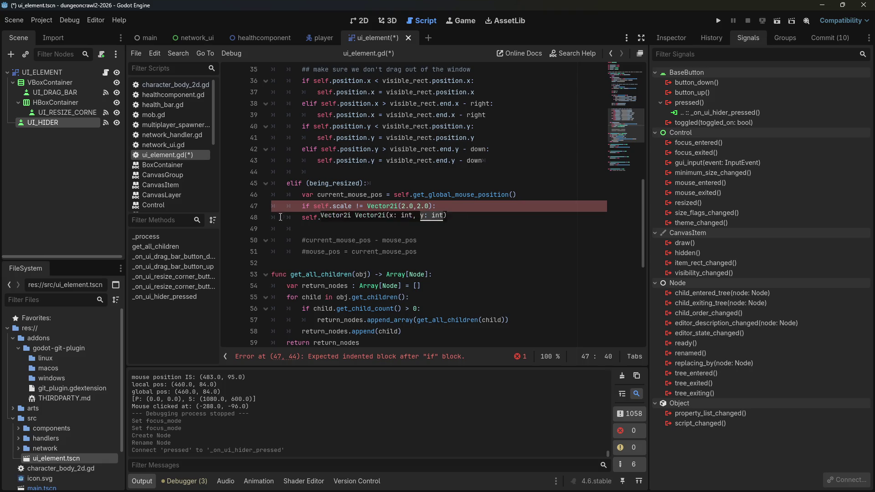
# Step: Indent the scale assignment under the if and add an else branch starting 'self.scale = Vector2'
pyautogui.click(307, 218)
pyautogui.press('Tab')
pyautogui.press('End')
pyautogui.press('Return')
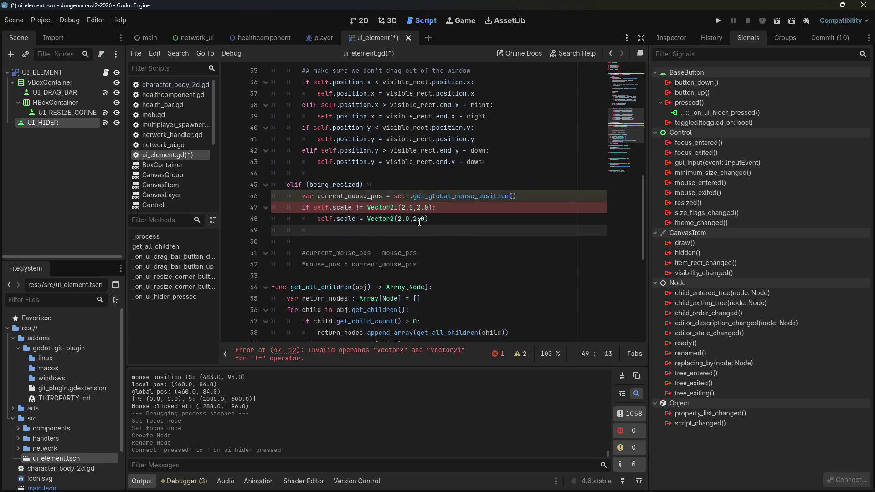
pyautogui.press('BackSpace')
pyautogui.write('else:')
pyautogui.press('Return')
pyautogui.write('self.scale')
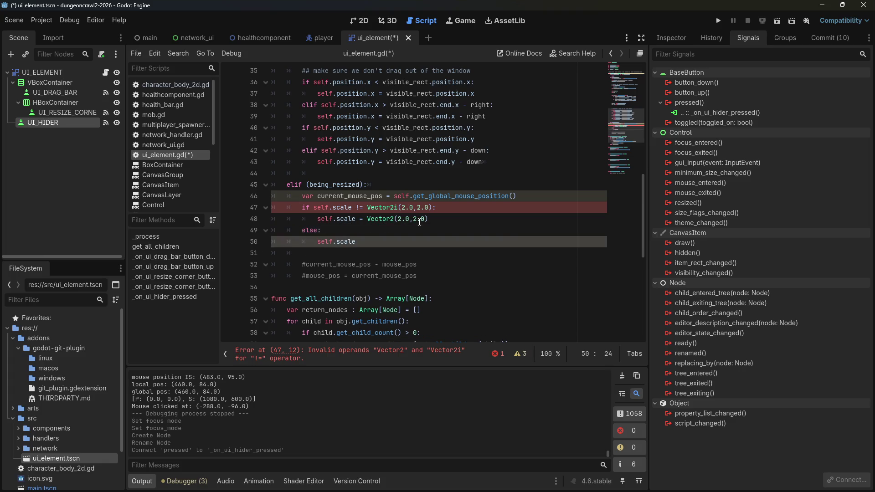
pyautogui.write(' = Vector2')
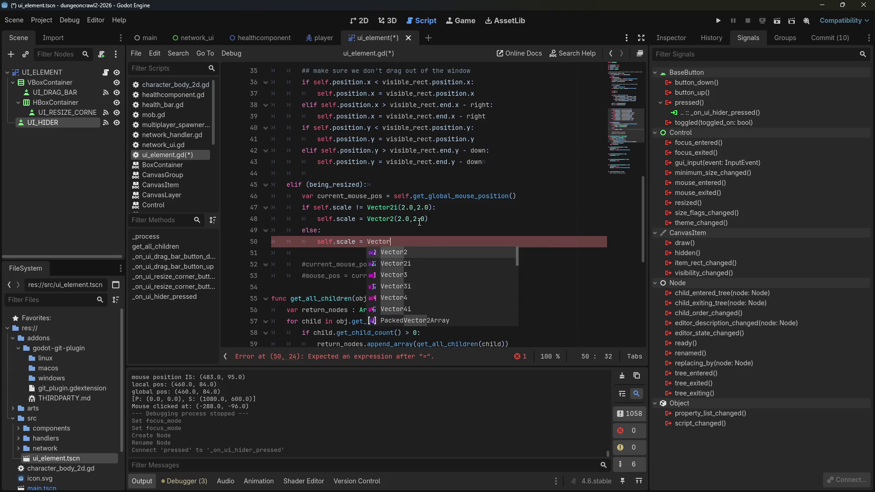
# Step: Fix Vector2i to Vector2, complete the else line with (1.0,1.0), and save the script
pyautogui.press('Escape')
pyautogui.press('Up')
pyautogui.press('Up')
pyautogui.press('Up')
pyautogui.press('Delete')
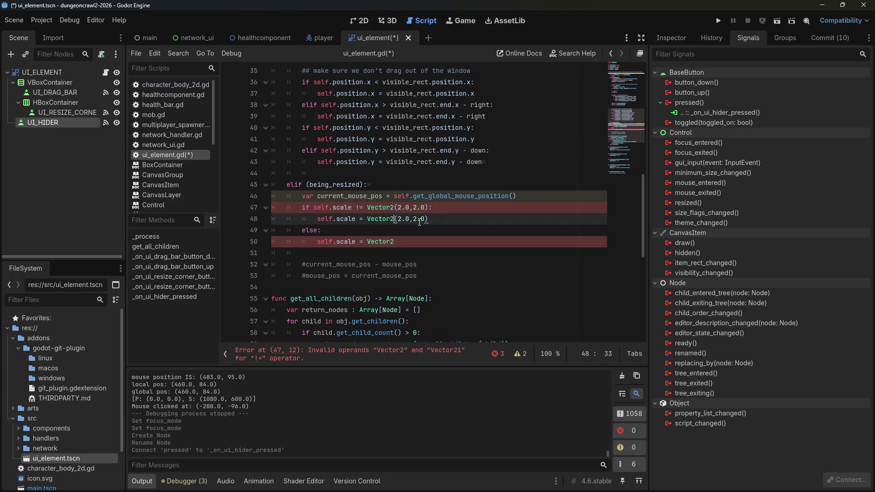
pyautogui.press('Down')
pyautogui.press('Down')
pyautogui.press('Down')
pyautogui.press('Up')
pyautogui.press('End')
pyautogui.write('(1.0,')
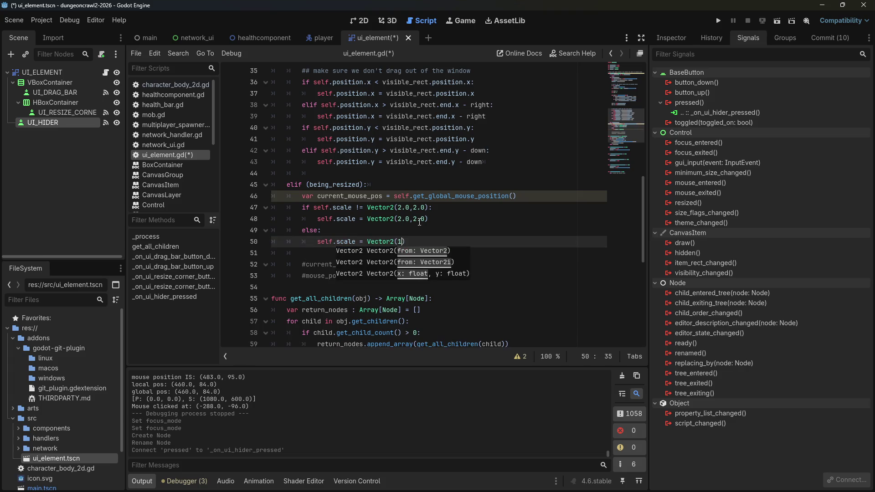
pyautogui.write('1.0')
pyautogui.hotkey('ctrl', 's')
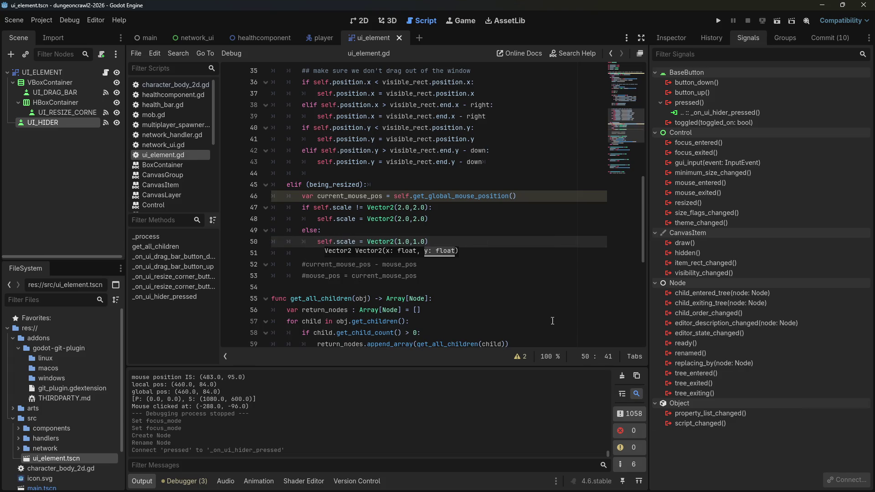
pyautogui.click(444, 226)
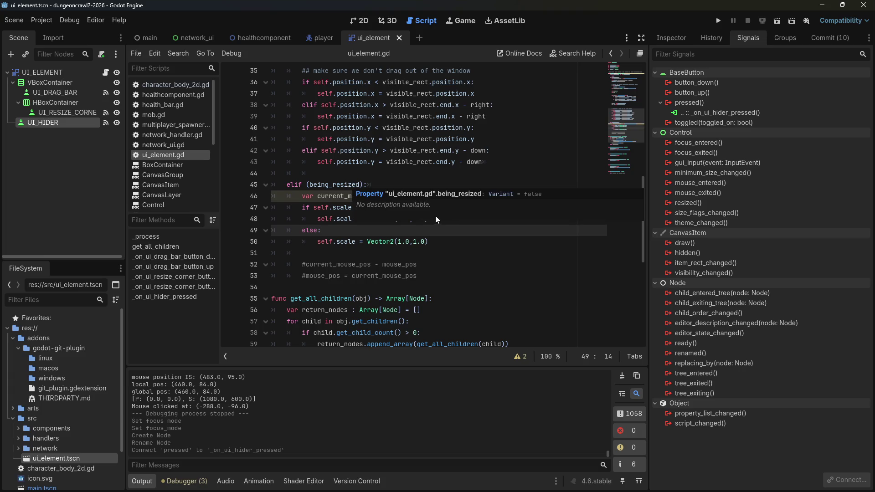
pyautogui.scroll(-1, 446, 223)
# Step: Move the scale if/else block into _on_ui_resize_corner_button_down and outdent it
pyautogui.moveTo(449, 209); pyautogui.dragTo(337, 178)
pyautogui.hotkey('ctrl', 'c')
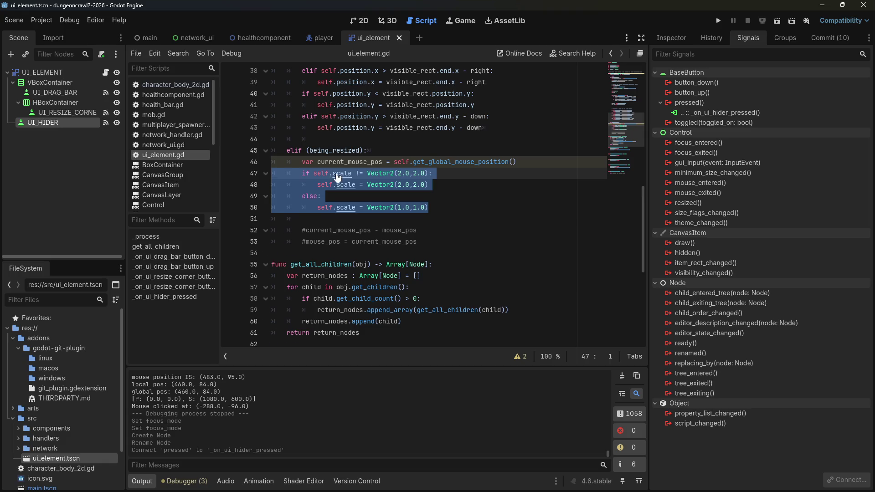
pyautogui.press('Delete')
pyautogui.scroll(-6, 356, 196)
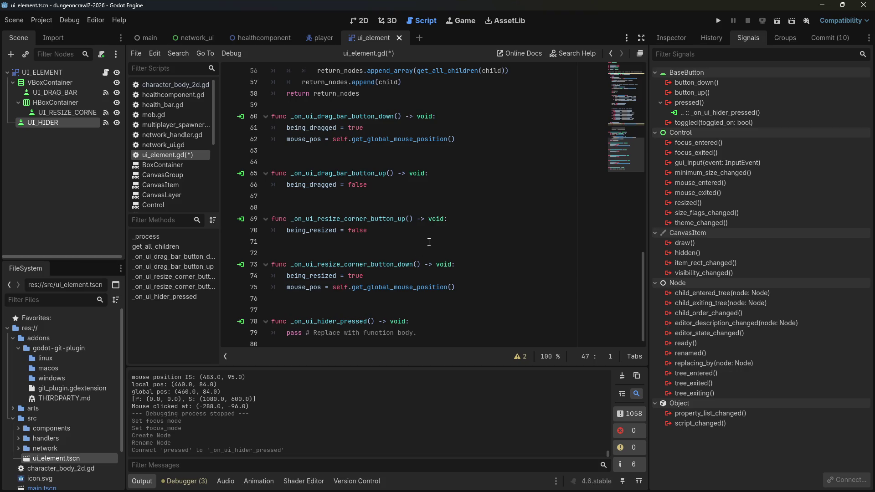
pyautogui.moveTo(471, 287); pyautogui.dragTo(224, 274)
pyautogui.hotkey('ctrl', 'v')
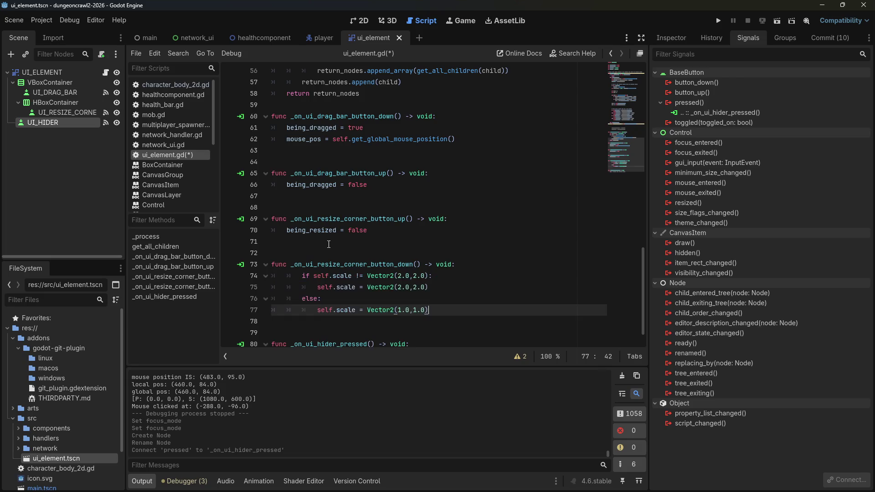
pyautogui.moveTo(443, 314)
pyautogui.mouseDown()
pyautogui.moveTo(256, 299)
pyautogui.moveTo(204, 275)
pyautogui.mouseUp()
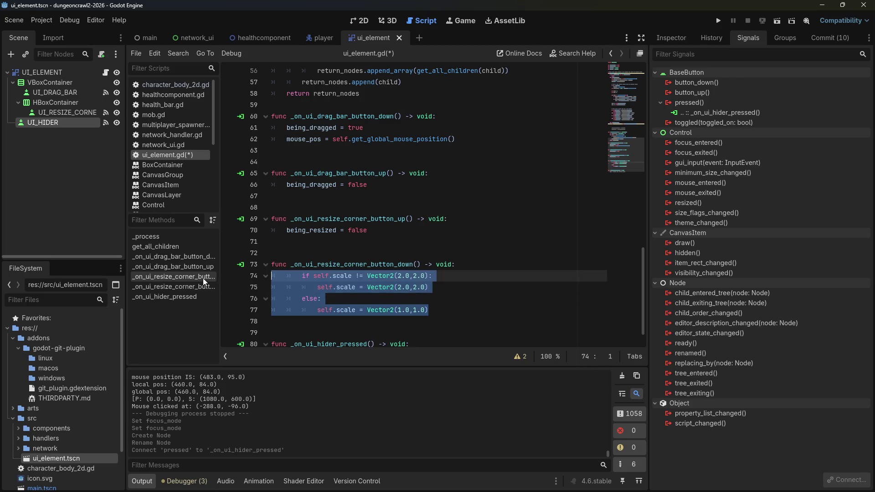
pyautogui.hotkey('shift', 'Tab')
# Step: Delete the resize-corner button-up function and its leftover blank line
pyautogui.click(317, 235)
pyautogui.moveTo(297, 240); pyautogui.dragTo(251, 218)
pyautogui.press('BackSpace')
pyautogui.press('BackSpace')
pyautogui.press('BackSpace')
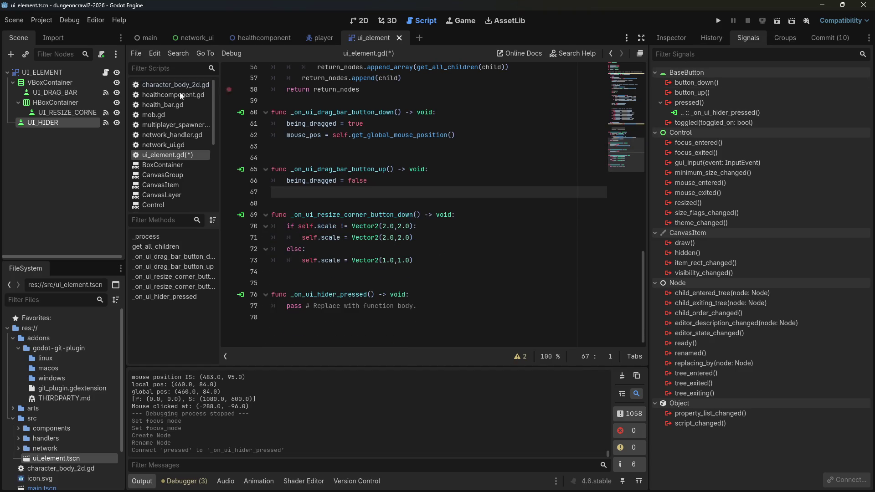
pyautogui.rightClick(57, 93)
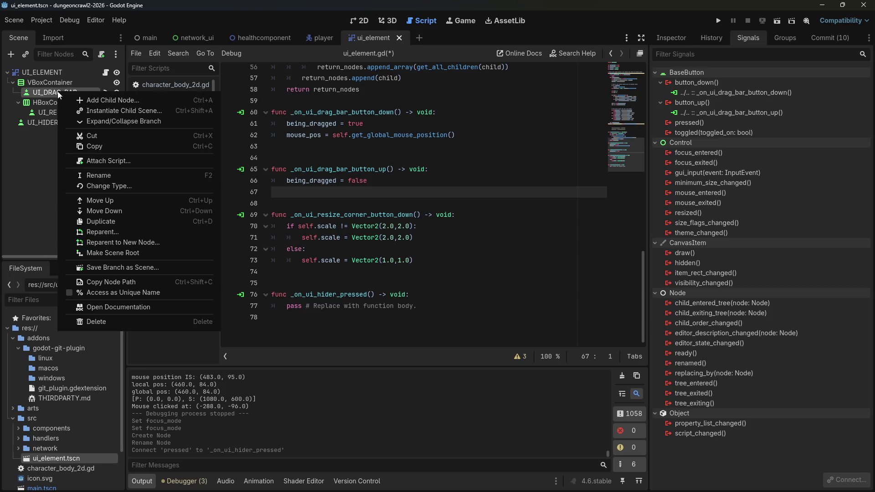
pyautogui.press('Escape')
pyautogui.click(315, 101)
pyautogui.click(314, 146)
pyautogui.press('BackSpace')
# Step: Delete the elif being_resized block from _process
pyautogui.scroll(6, 315, 149)
pyautogui.moveTo(440, 201)
pyautogui.mouseDown()
pyautogui.moveTo(292, 178)
pyautogui.moveTo(273, 135)
pyautogui.mouseUp()
pyautogui.press('BackSpace')
pyautogui.scroll(2, 354, 157)
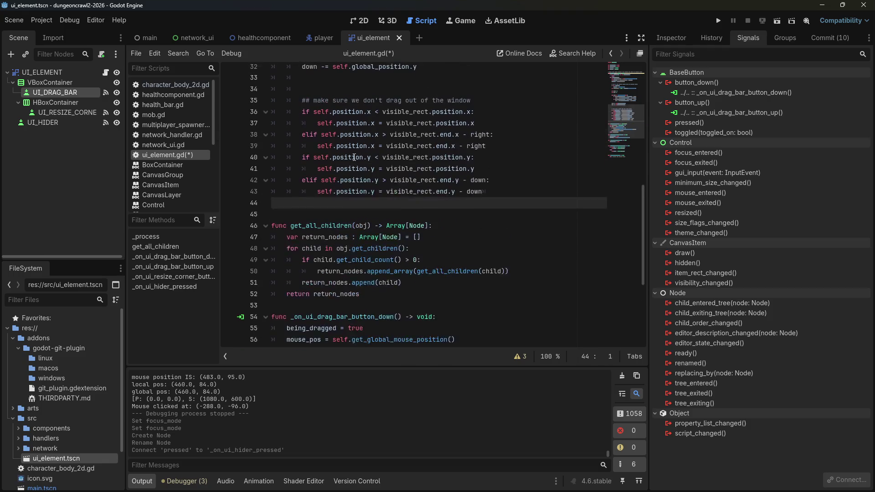
pyautogui.press('BackSpace')
# Step: Delete the being_resized variable and the 'and not being_resized' condition
pyautogui.moveTo(646, 209)
pyautogui.mouseDown()
pyautogui.moveTo(625, 82)
pyautogui.moveTo(573, 71)
pyautogui.mouseUp()
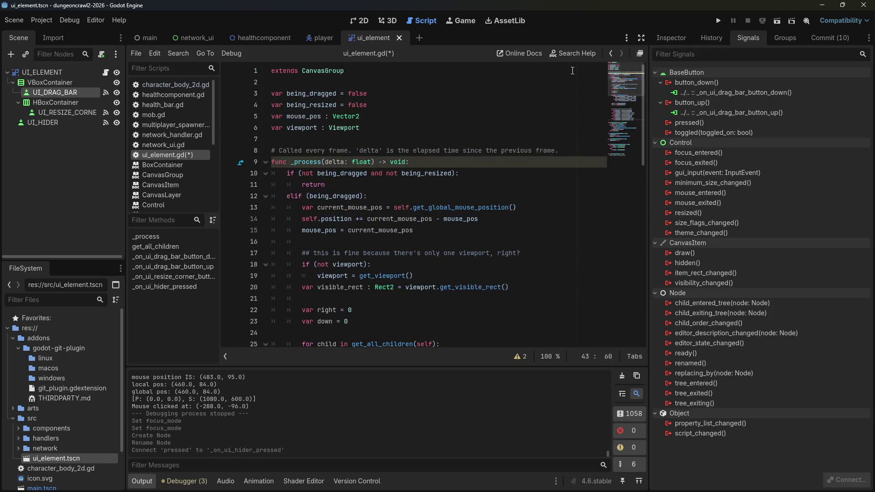
pyautogui.moveTo(371, 105); pyautogui.dragTo(369, 93)
pyautogui.press('BackSpace')
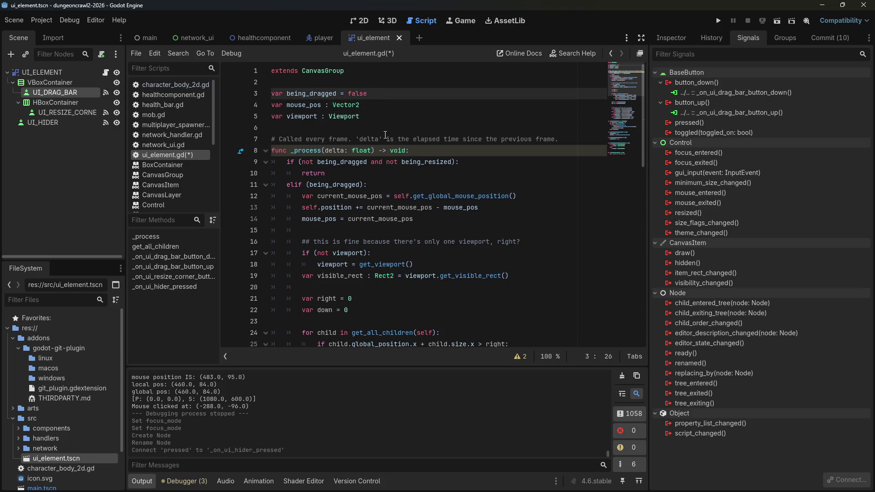
pyautogui.scroll(-1, 385, 135)
pyautogui.moveTo(371, 128); pyautogui.dragTo(453, 125)
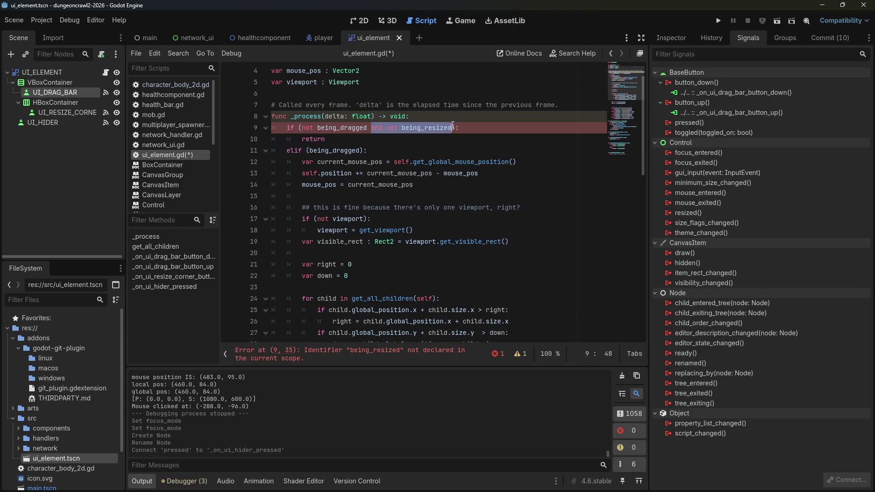
pyautogui.press('BackSpace')
pyautogui.scroll(-2, 573, 154)
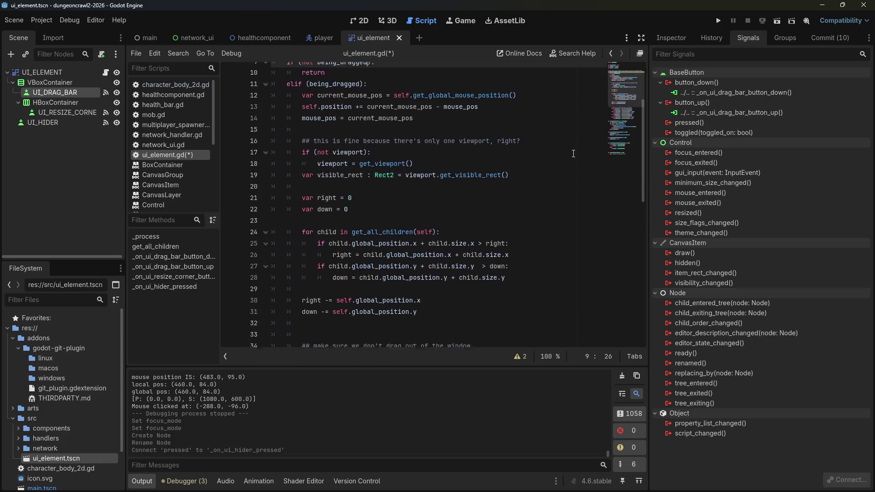
pyautogui.scroll(-10, 574, 154)
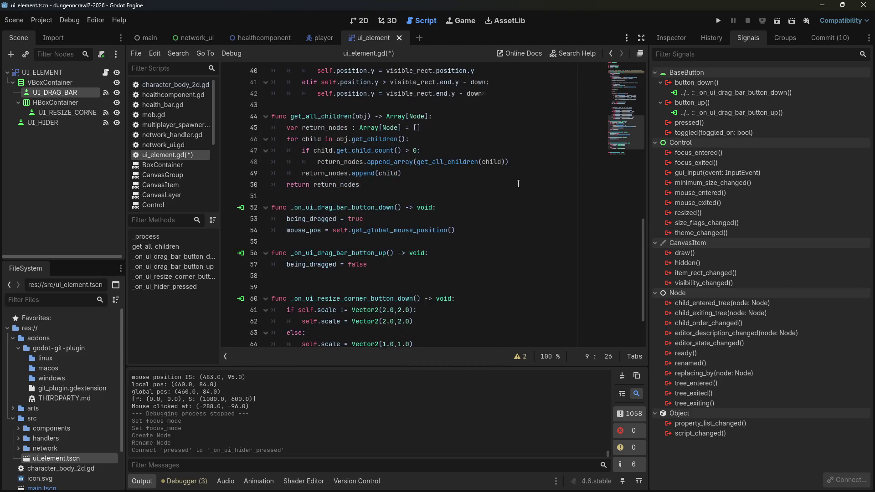
# Step: Disconnect the resize corner's button_up signal connection
pyautogui.scroll(-2, 518, 184)
pyautogui.click(62, 112)
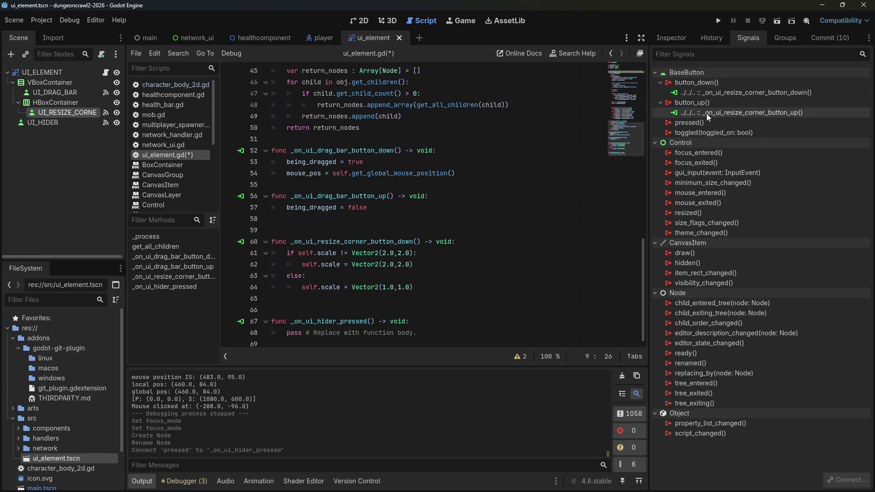
pyautogui.rightClick(705, 114)
pyautogui.click(727, 143)
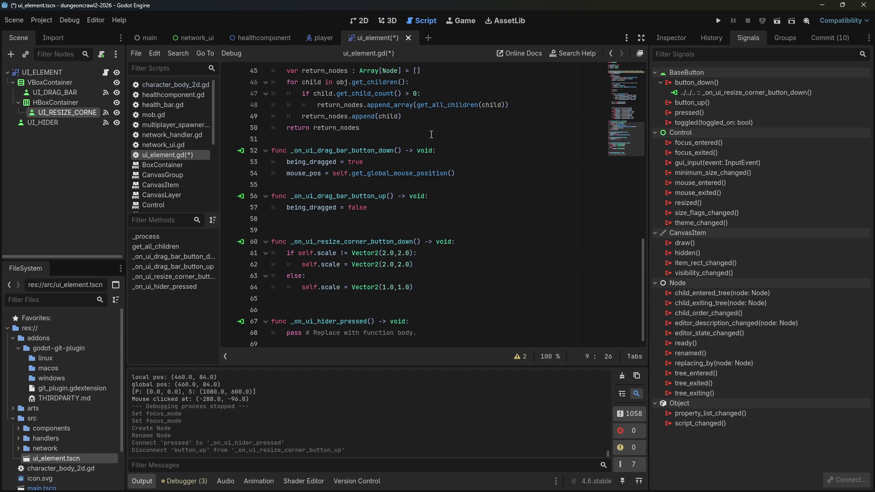
# Step: Remove the stray blank lines after the drag-bar function and above the hider function
pyautogui.click(383, 220)
pyautogui.press('BackSpace')
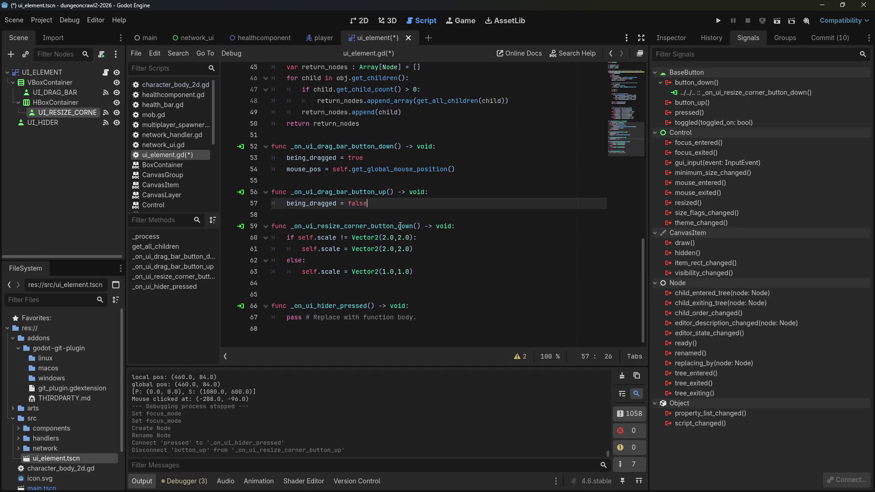
pyautogui.click(398, 288)
pyautogui.click(406, 310)
pyautogui.press('BackSpace')
pyautogui.click(430, 319)
pyautogui.moveTo(430, 318)
pyautogui.mouseDown()
pyautogui.moveTo(275, 321)
pyautogui.moveTo(289, 322)
pyautogui.mouseUp()
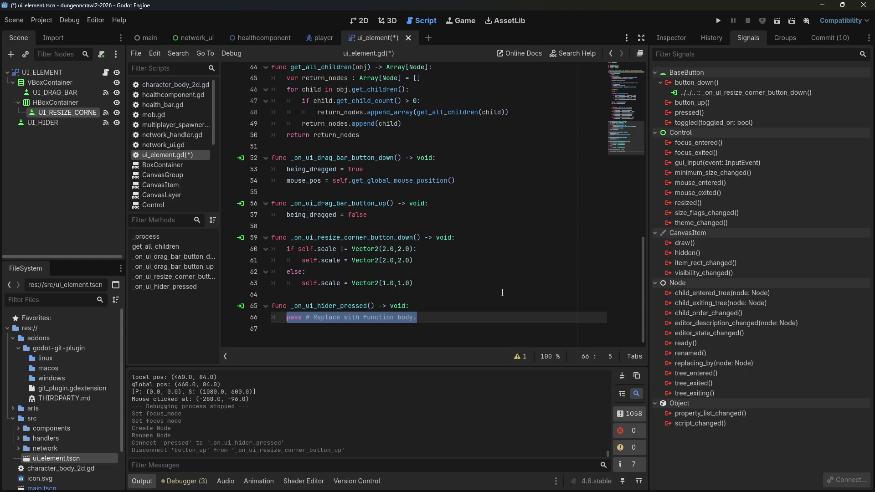
pyautogui.scroll(8, 492, 268)
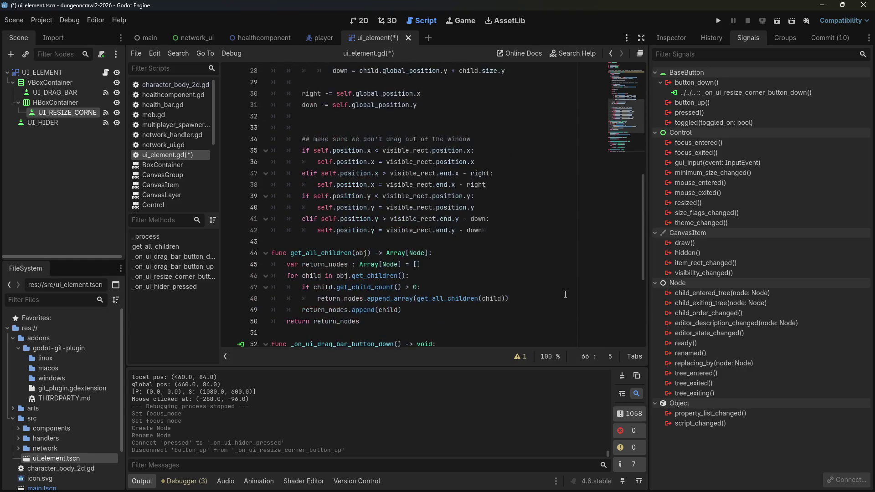
pyautogui.scroll(6, 565, 295)
# Step: Declare 'var hide_ui = false' with the other variables and save the script
pyautogui.click(375, 119)
pyautogui.press('Return')
pyautogui.write('var hide_ui = false')
pyautogui.hotkey('ctrl', 's')
pyautogui.moveTo(644, 150); pyautogui.dragTo(644, 324)
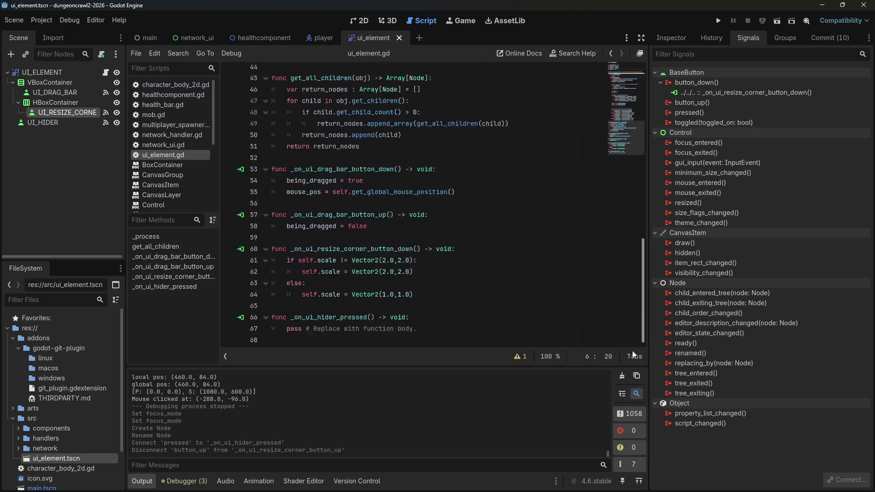
# Step: Replace the pass line with 'if hide_ui:' and insert the UI_DRAG_BAR node path inside it
pyautogui.moveTo(417, 329)
pyautogui.mouseDown()
pyautogui.moveTo(271, 332)
pyautogui.moveTo(283, 329)
pyautogui.mouseUp()
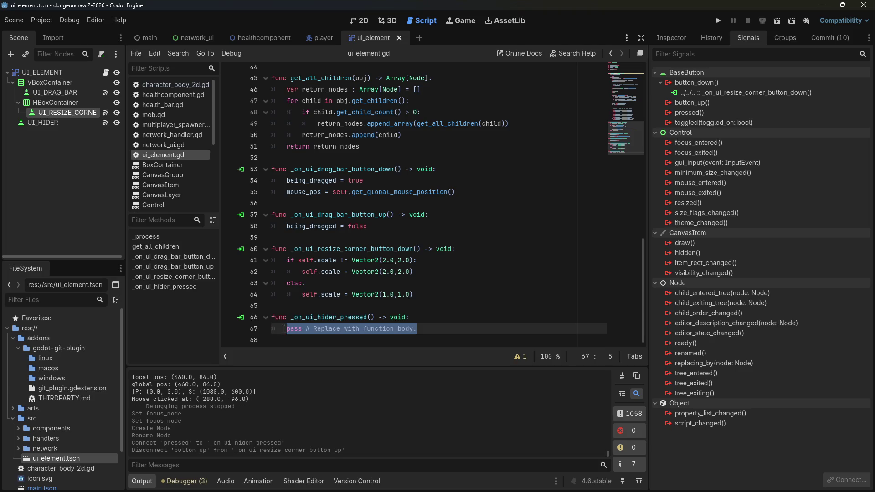
pyautogui.write('if hide_')
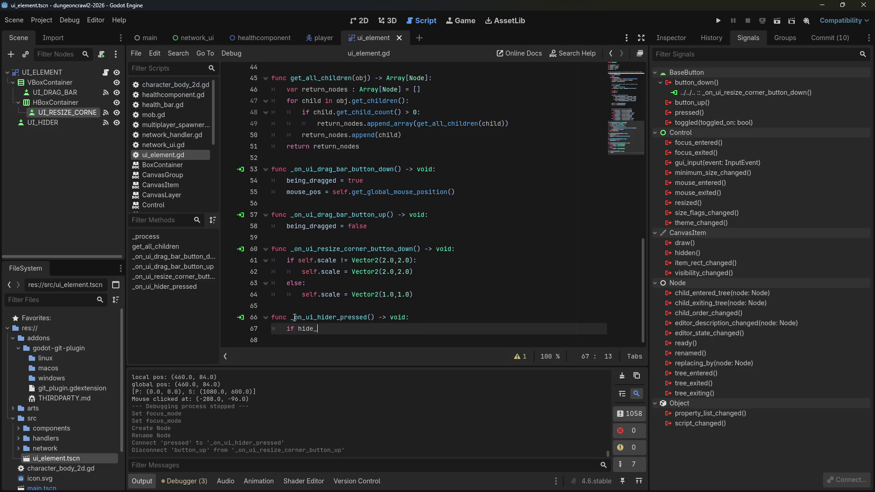
pyautogui.write('ui:')
pyautogui.press('Return')
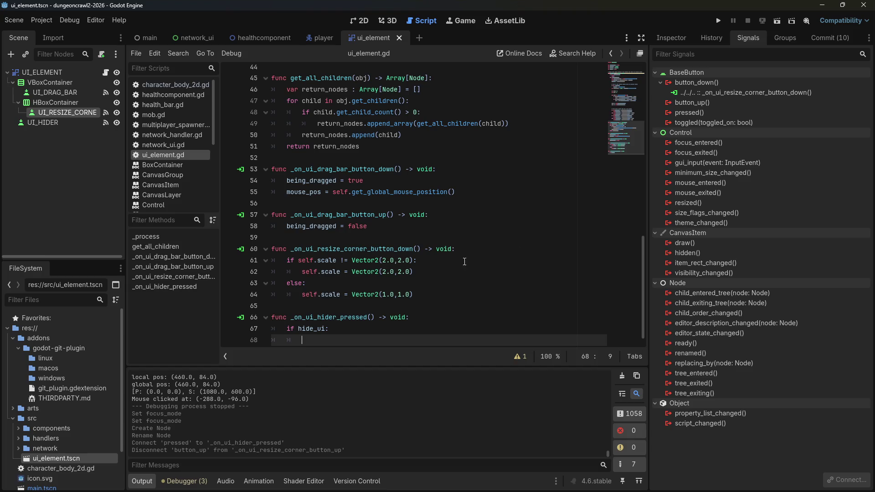
pyautogui.moveTo(639, 253); pyautogui.dragTo(621, 72)
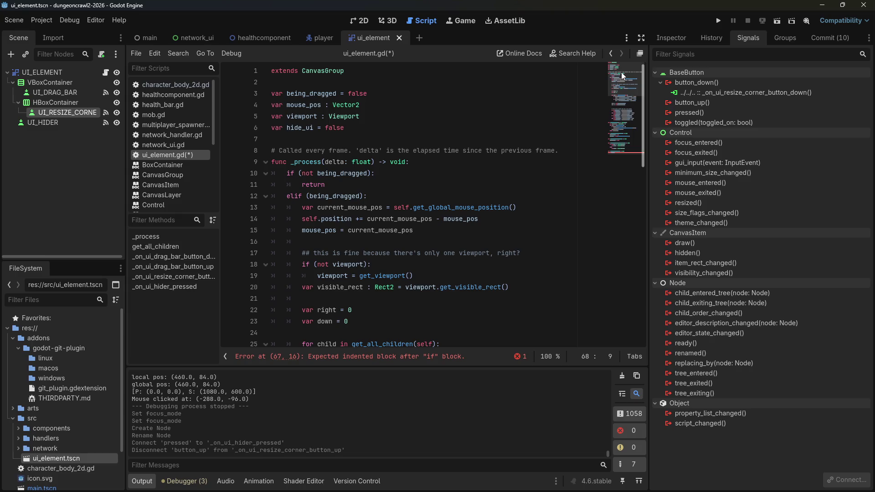
pyautogui.scroll(-15, 622, 72)
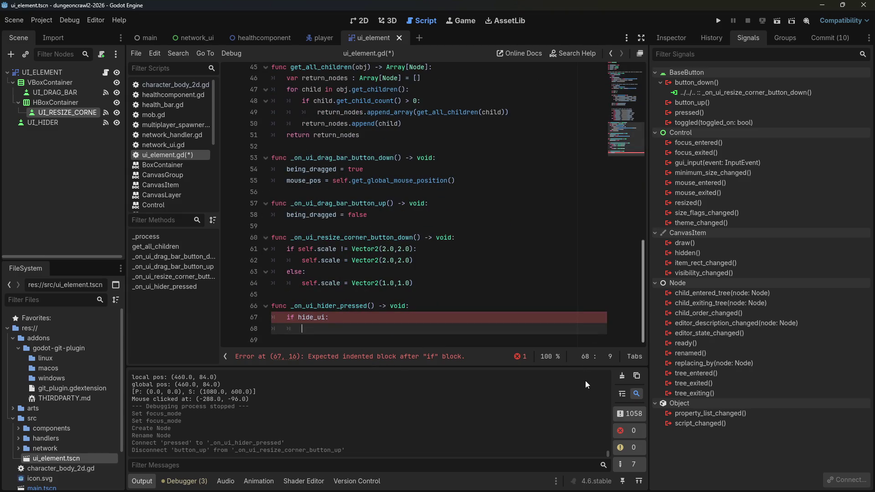
pyautogui.moveTo(56, 93)
pyautogui.mouseDown()
pyautogui.moveTo(114, 111)
pyautogui.moveTo(357, 328)
pyautogui.mouseUp()
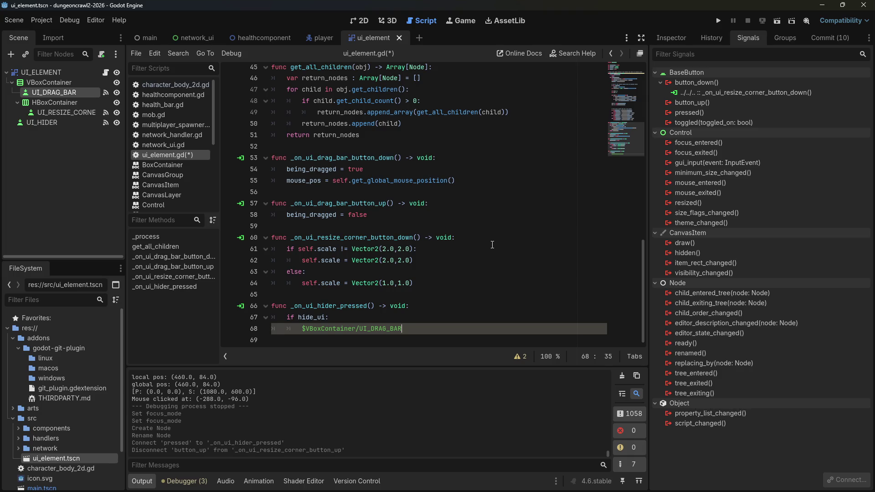
pyautogui.write('.')
pyautogui.press('Escape')
# Step: Begin a new 'if' line above the if hide_ui check
pyautogui.click(457, 309)
pyautogui.press('Return')
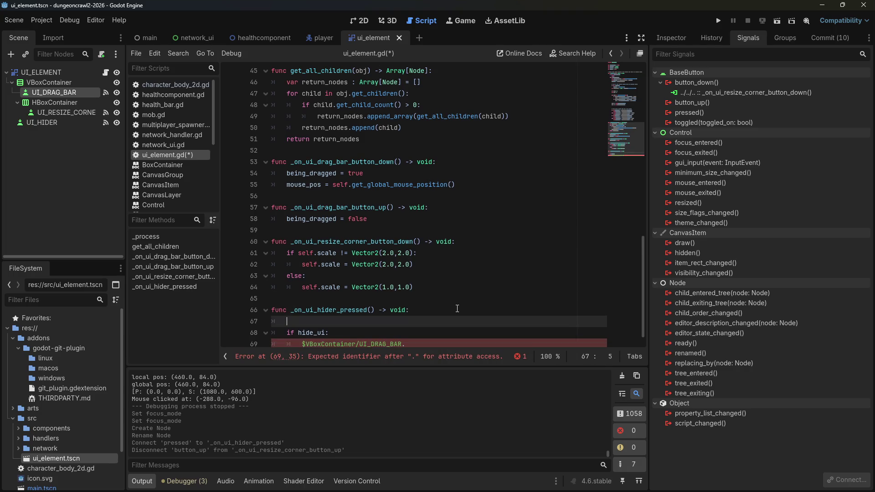
pyautogui.write('if')
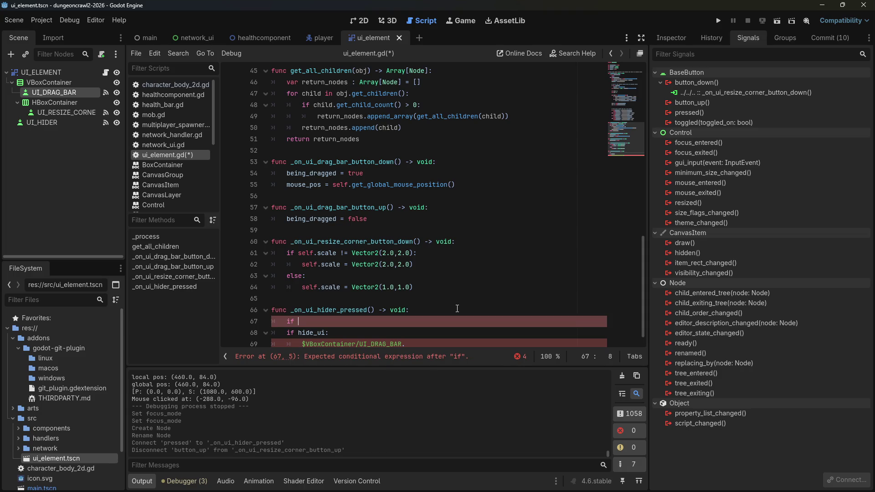
pyautogui.hotkey('alt', 'Tab')
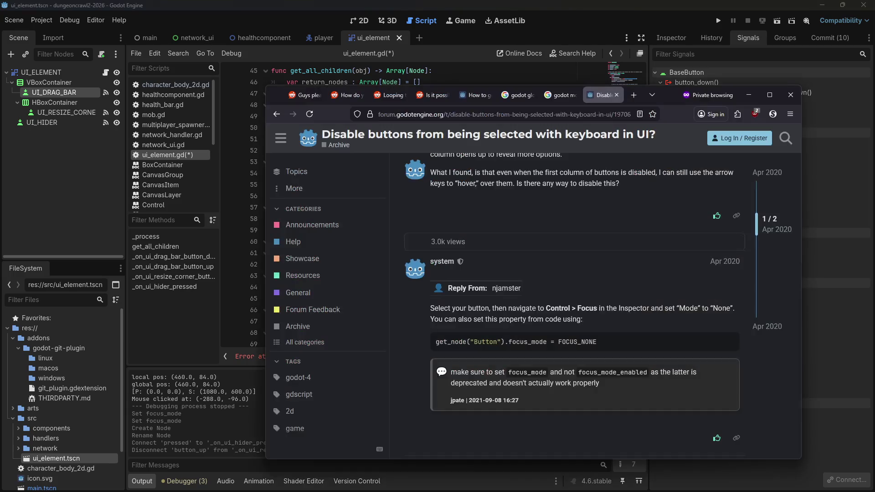
# Step: Search 'godot check if double click' and open the Godot Forums thread
pyautogui.hotkey('ctrl', 't')
pyautogui.click(614, 114)
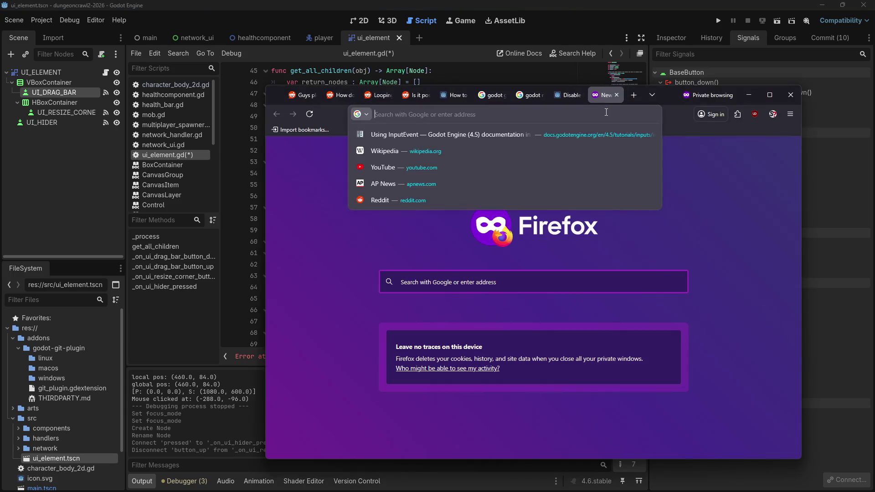
pyautogui.write('godot get mouse even')
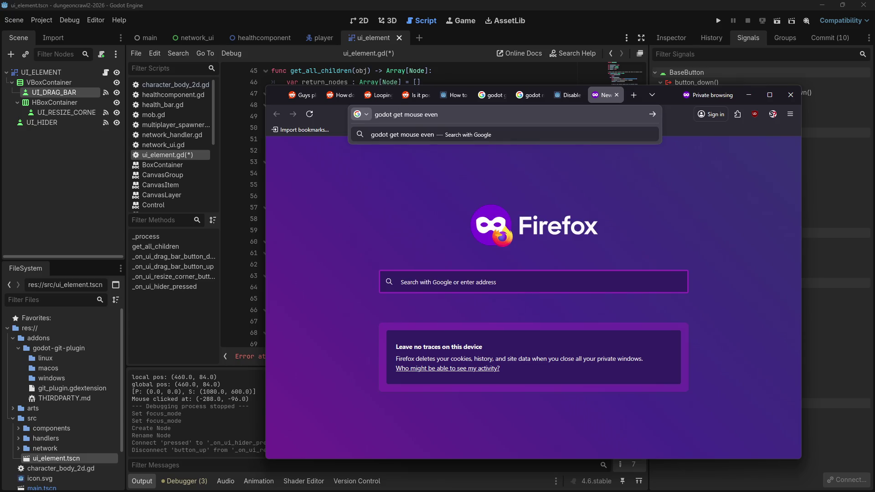
pyautogui.press('BackSpace')
pyautogui.press('BackSpace')
pyautogui.press('BackSpace')
pyautogui.press('BackSpace')
pyautogui.press('BackSpace')
pyautogui.press('BackSpace')
pyautogui.write('check if dou')
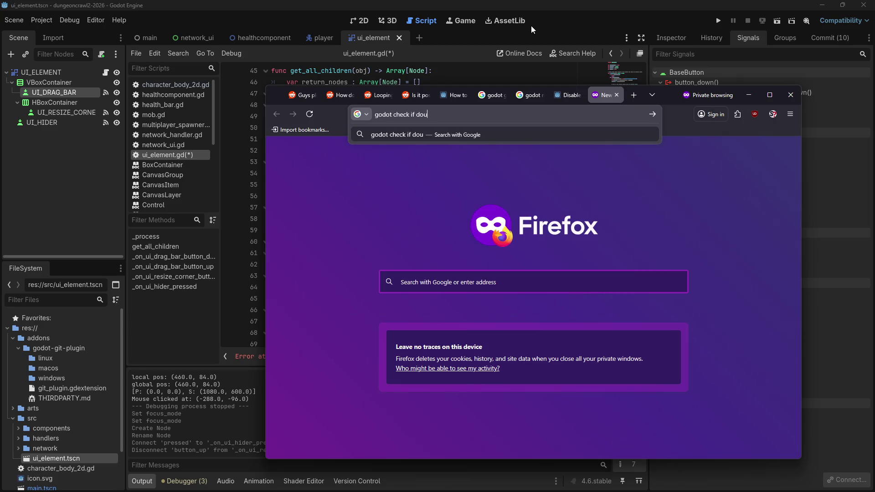
pyautogui.write('ble click')
pyautogui.press('Return')
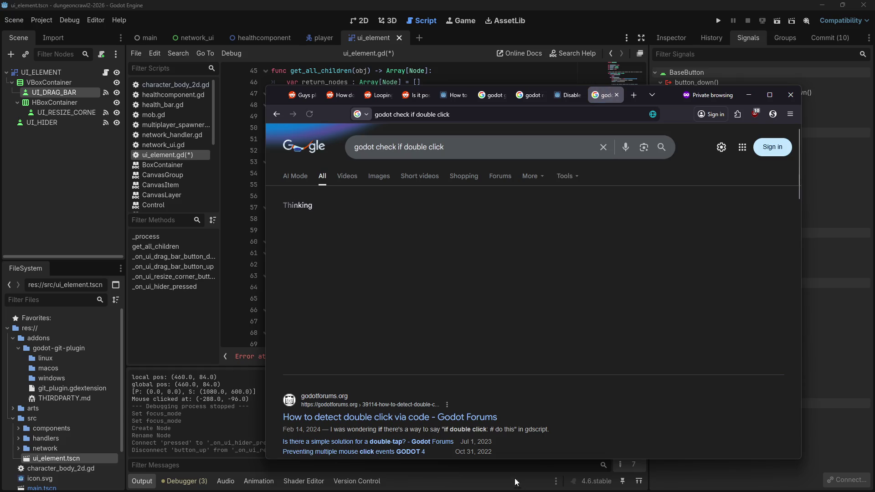
pyautogui.click(377, 256)
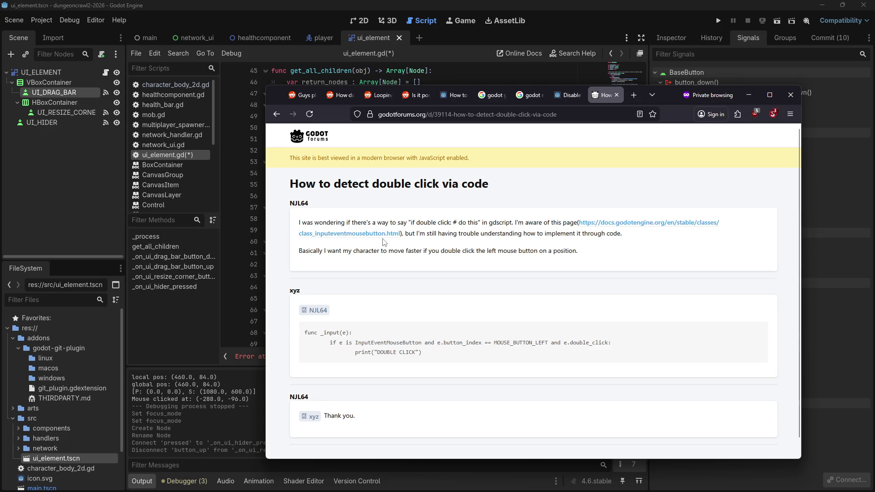
pyautogui.moveTo(674, 98); pyautogui.dragTo(456, 68)
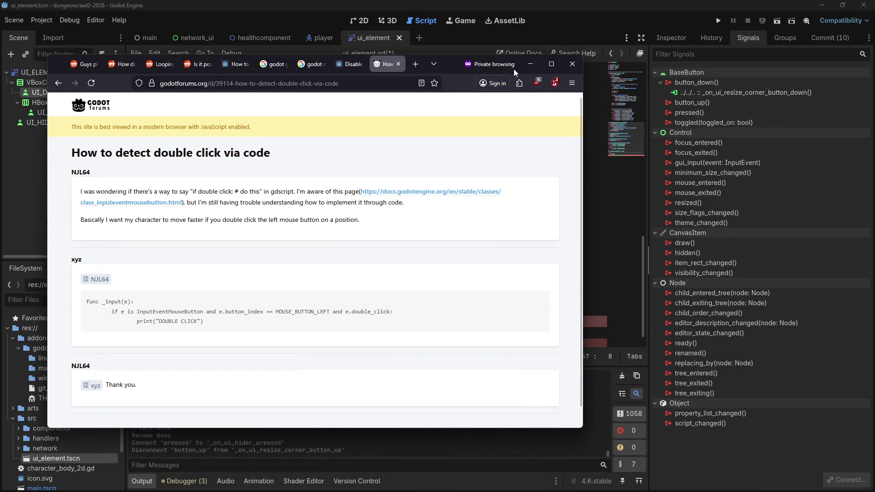
# Step: Search 'godot button events' and open the Button class documentation
pyautogui.click(339, 84)
pyautogui.write('godot')
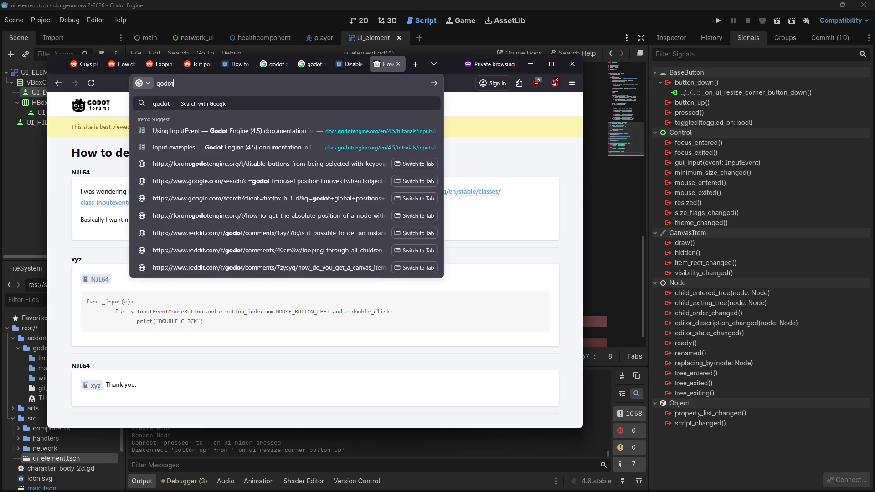
pyautogui.write(' button events')
pyautogui.press('Return')
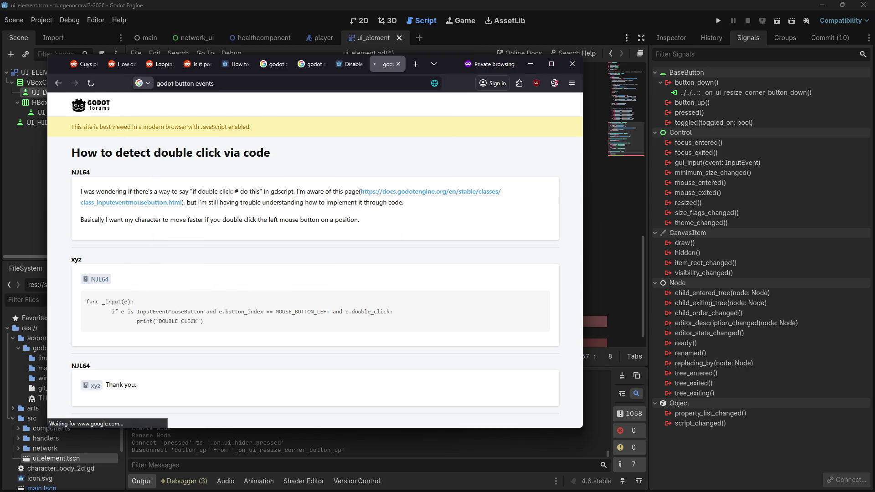
pyautogui.click(138, 193)
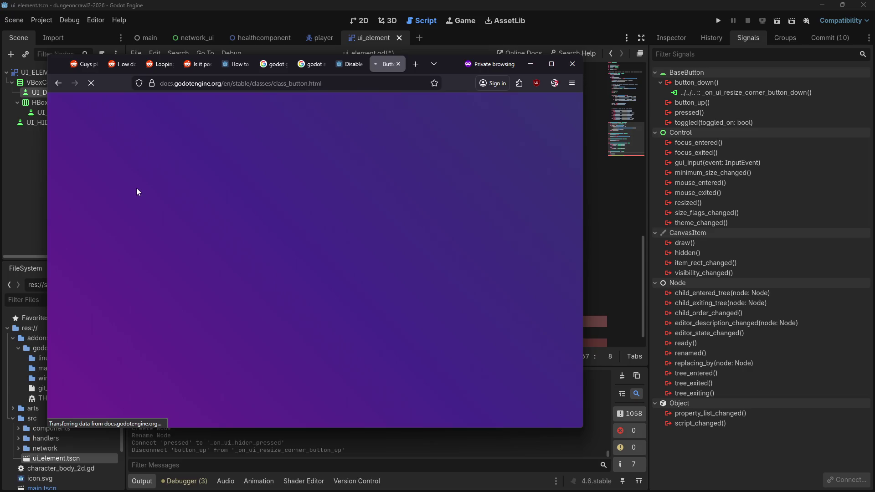
# Step: Scroll through the Button class docs and follow the link to the BaseButton reference
pyautogui.scroll(-5, 392, 251)
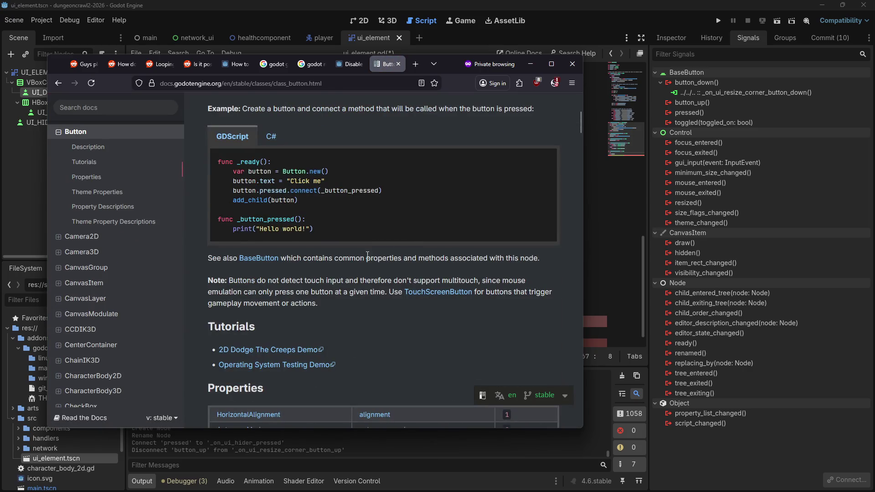
pyautogui.scroll(-4, 368, 262)
pyautogui.scroll(-10, 368, 267)
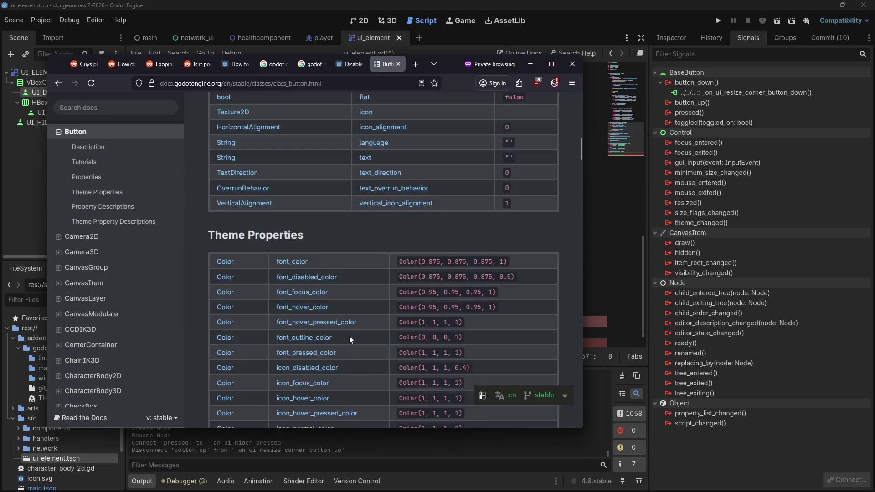
pyautogui.scroll(-20, 351, 244)
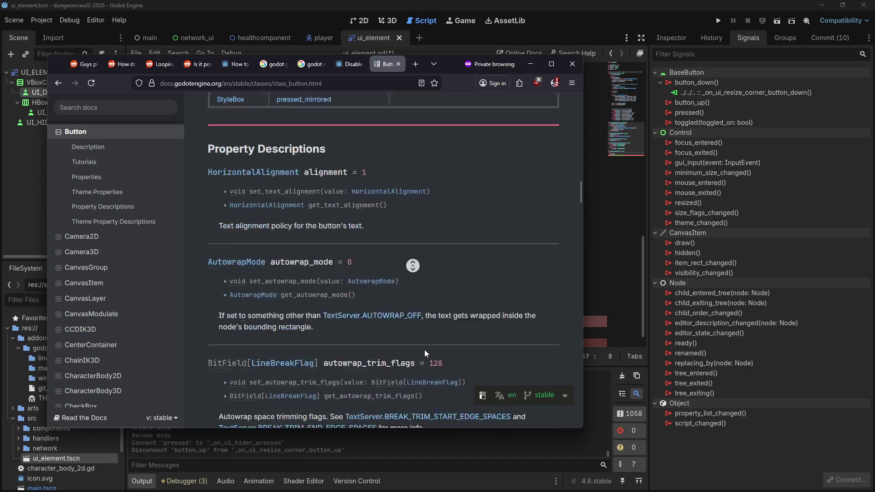
pyautogui.scroll(-20, 474, 136)
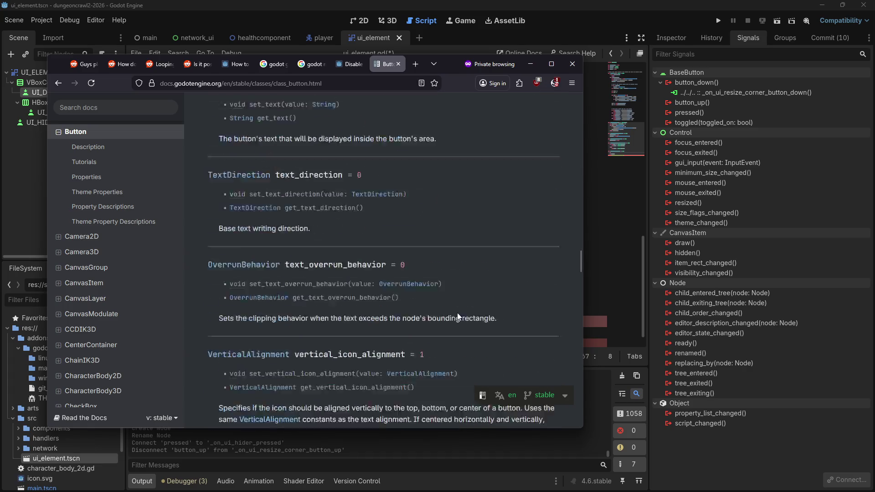
pyautogui.scroll(-20, 468, 208)
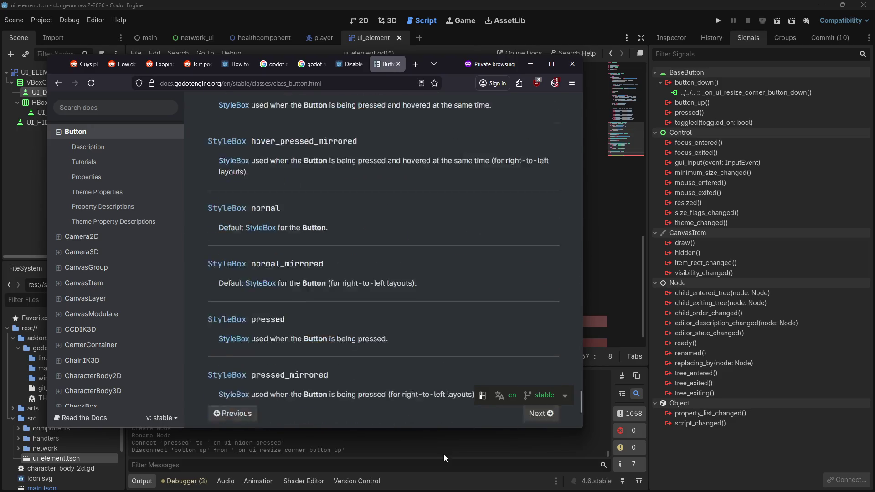
pyautogui.middleClick(462, 210)
pyautogui.scroll(10, 463, 209)
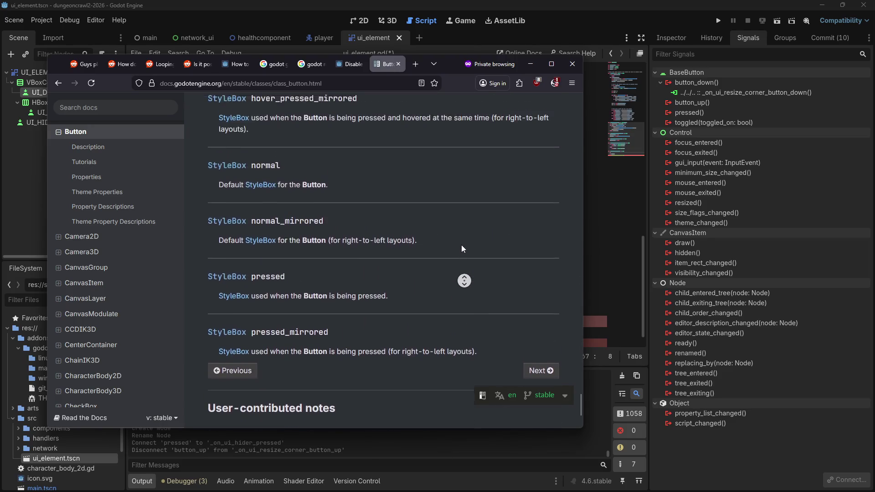
pyautogui.scroll(7, 463, 225)
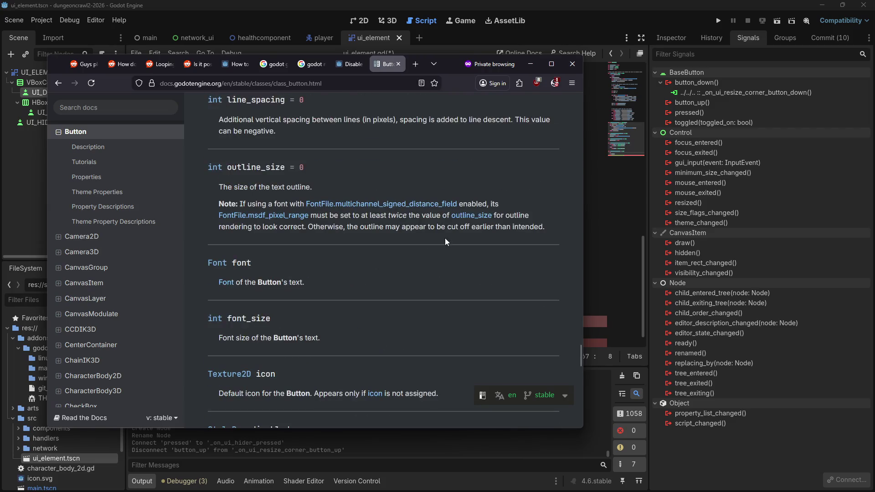
pyautogui.moveTo(580, 349)
pyautogui.mouseDown()
pyautogui.moveTo(542, 97)
pyautogui.moveTo(573, 105)
pyautogui.mouseUp()
pyautogui.scroll(-2, 573, 105)
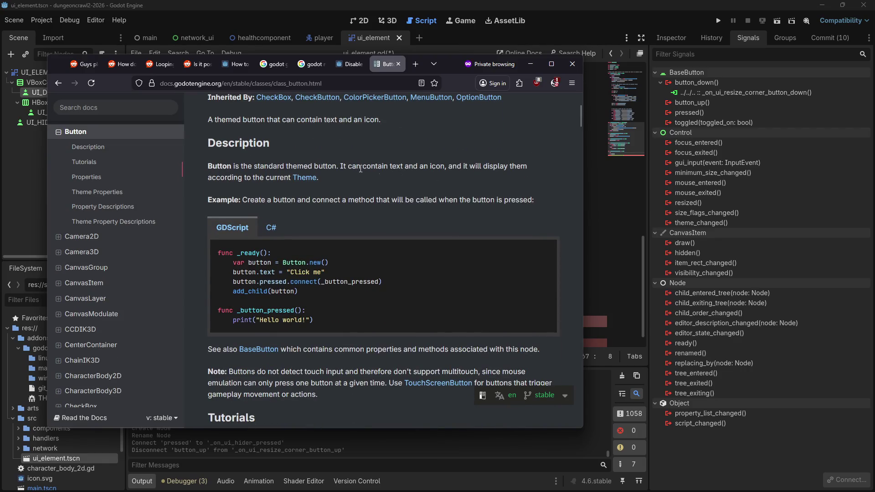
pyautogui.scroll(5, 361, 169)
pyautogui.click(298, 157)
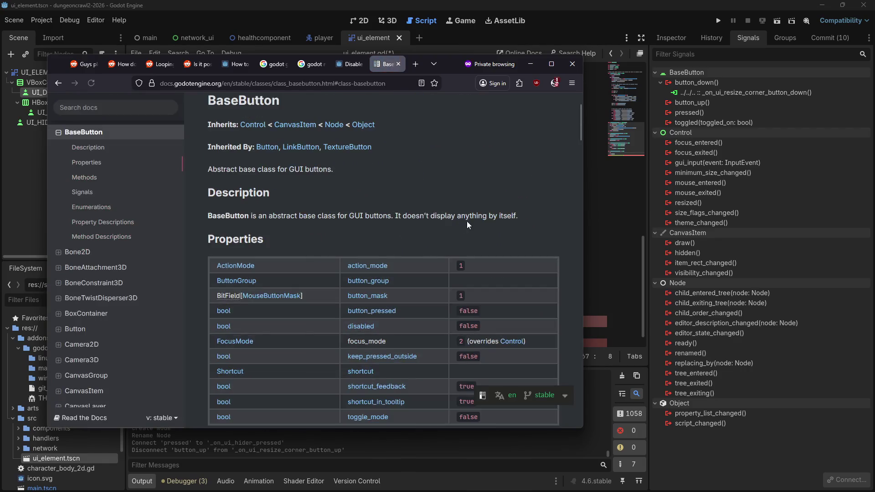
# Step: Jump to BaseButton's _pressed method description and read it
pyautogui.scroll(-6, 469, 223)
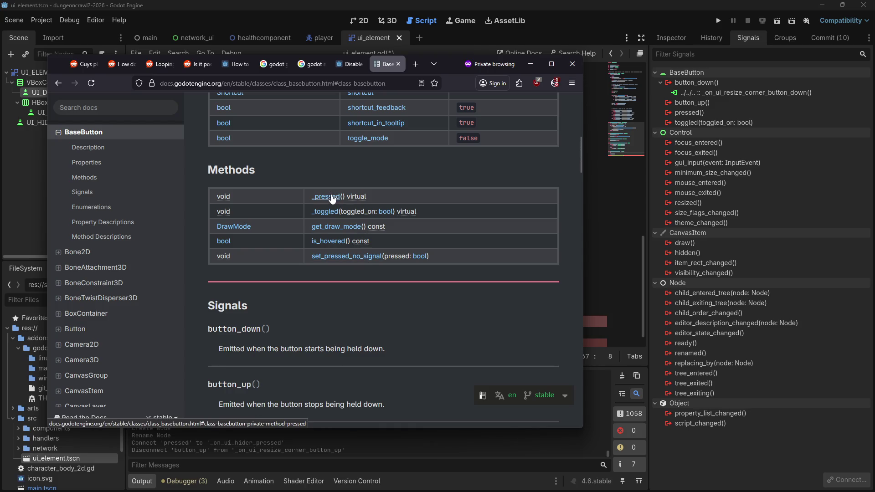
pyautogui.click(332, 198)
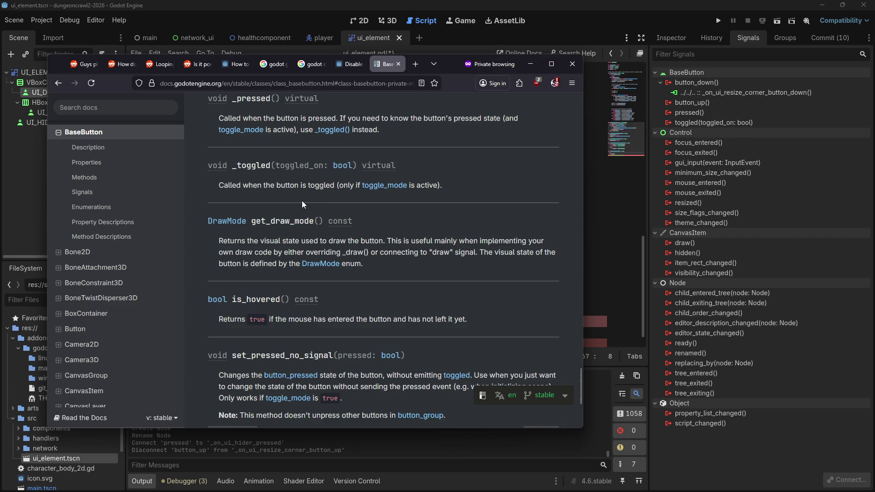
pyautogui.scroll(-3, 418, 228)
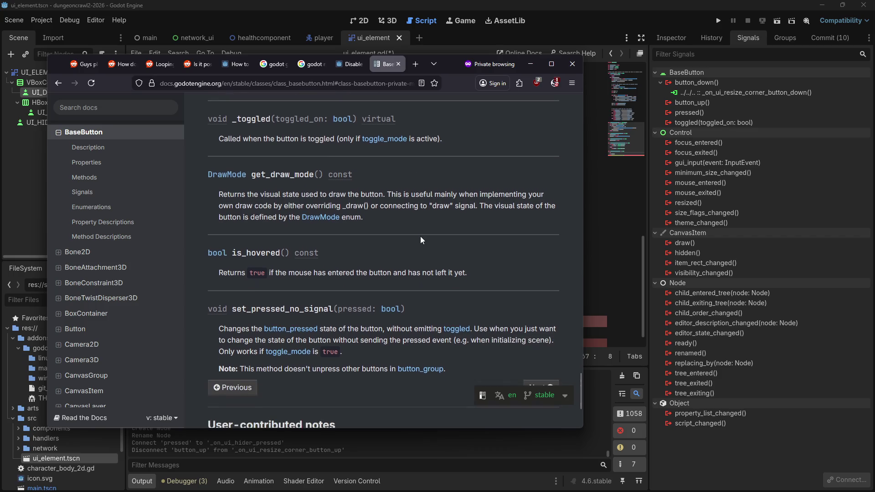
pyautogui.scroll(-1, 428, 238)
pyautogui.scroll(5, 443, 253)
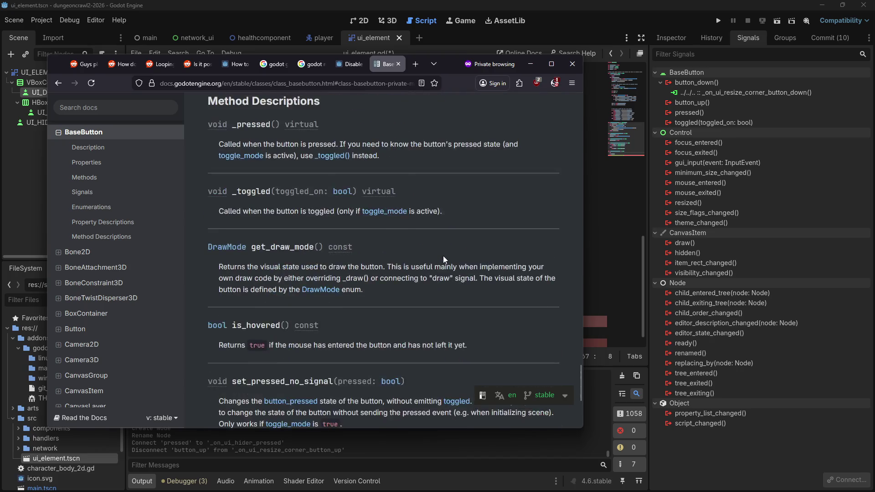
pyautogui.click(368, 84)
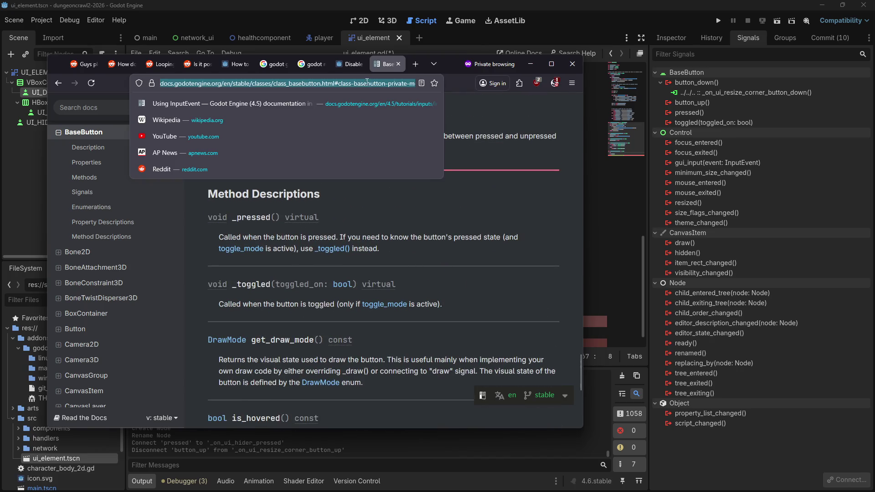
# Step: Search Google for 'godot see if button was double clicked'
pyautogui.write('godot see if b')
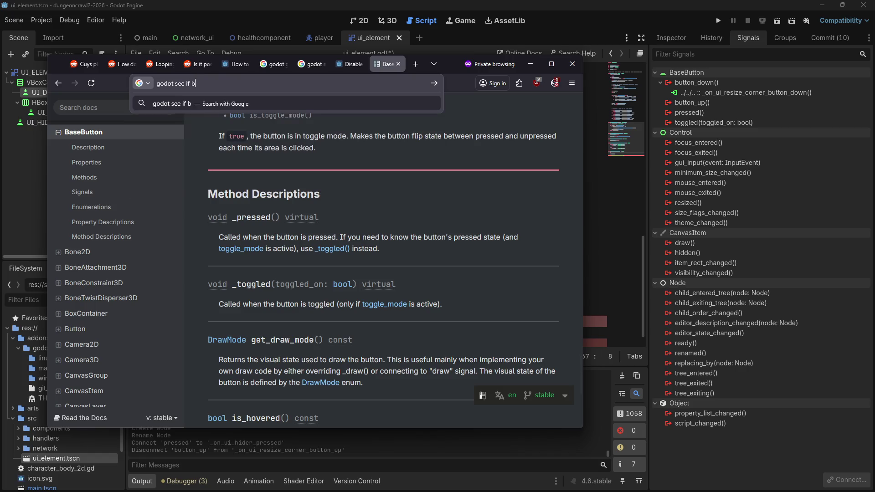
pyautogui.write('utton was double')
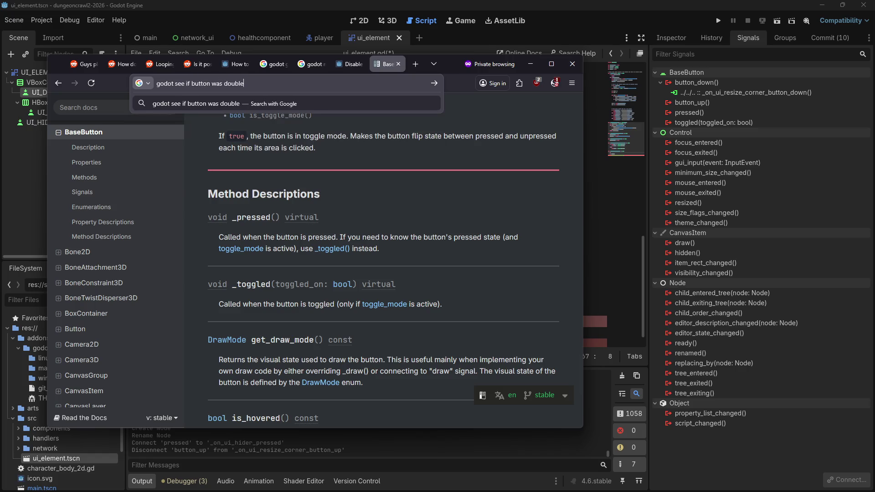
pyautogui.write(' clicked')
pyautogui.press('Return')
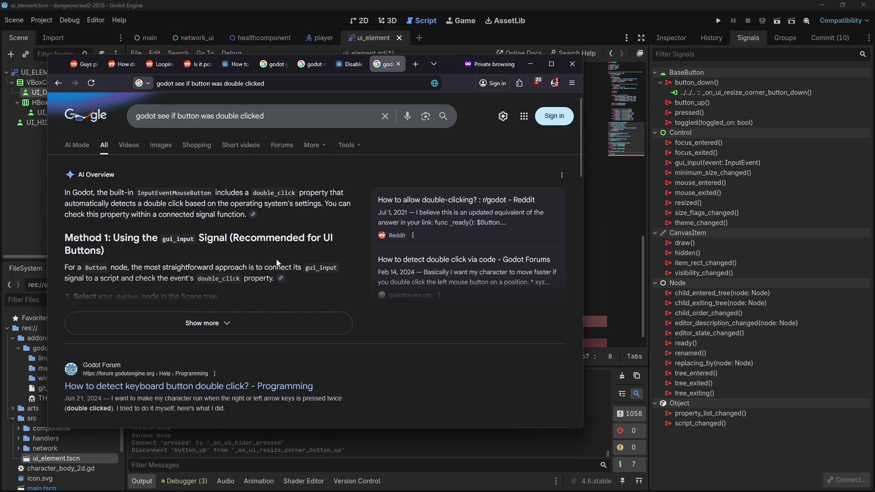
pyautogui.scroll(-3, 256, 259)
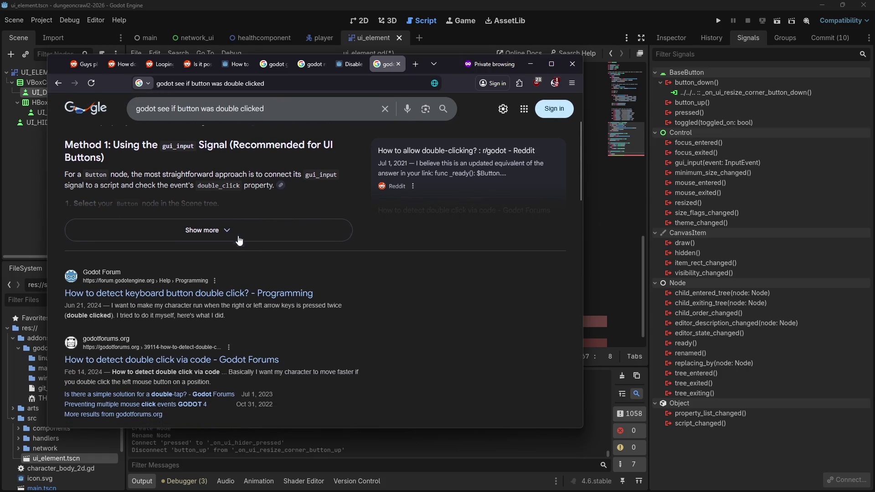
# Step: Search 'godot get mouse event from button signal', then return to line 62 of ui_element.gd
pyautogui.click(160, 108)
pyautogui.write('god')
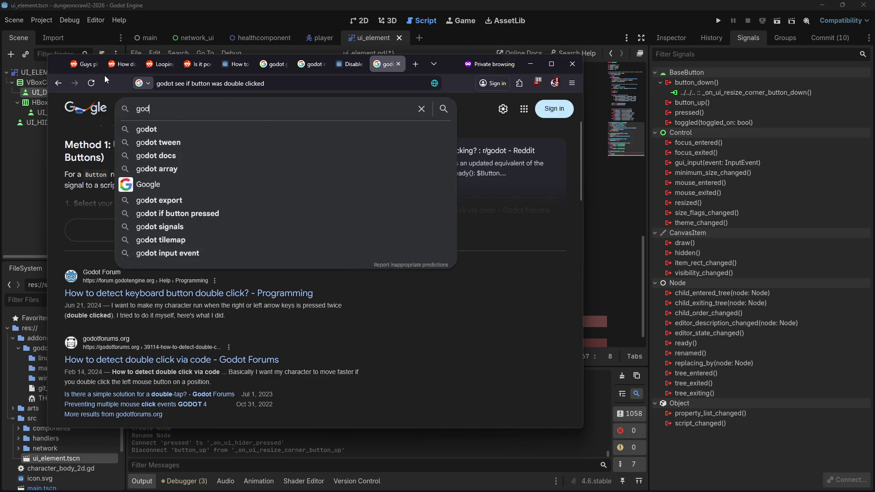
pyautogui.write('ot get mouse event f')
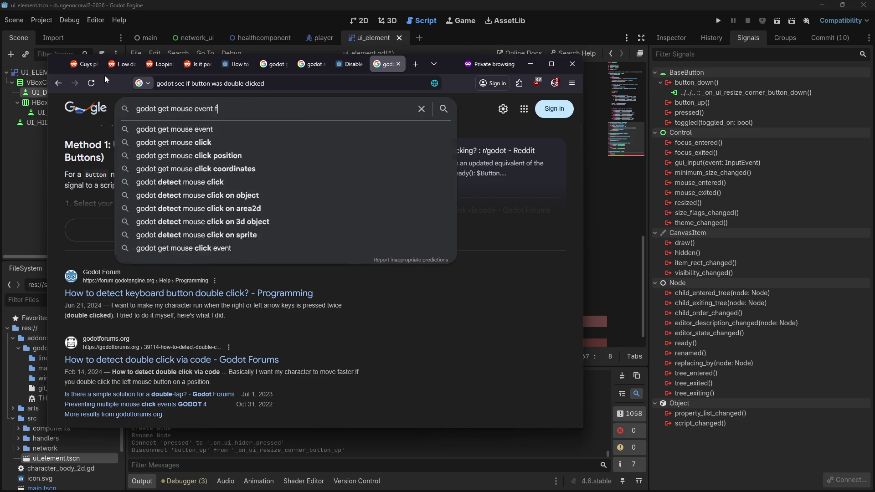
pyautogui.write('rom button signal')
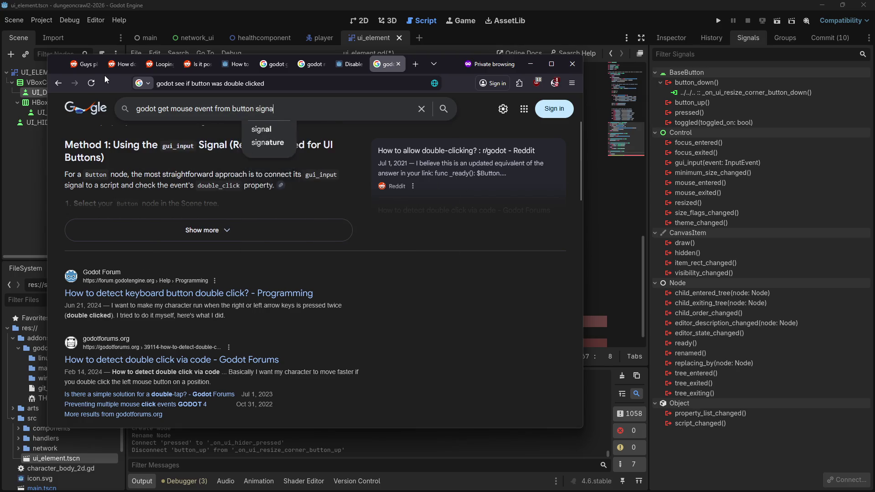
pyautogui.press('Return')
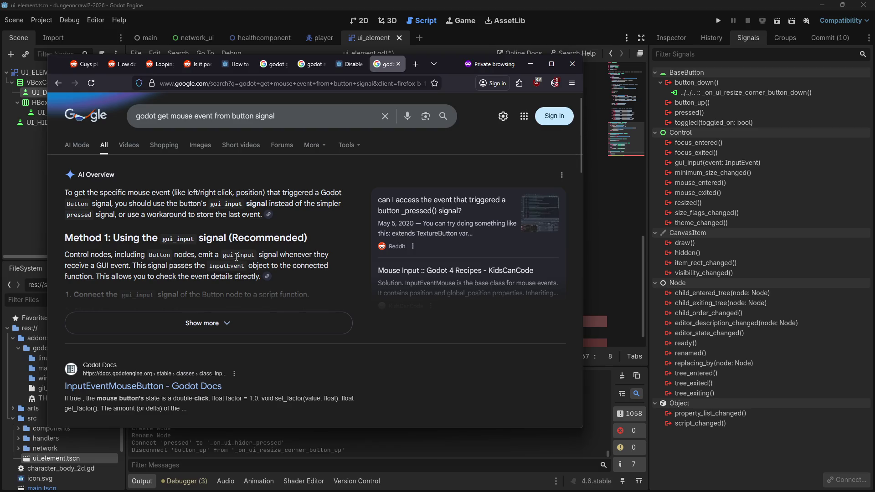
pyautogui.click(442, 37)
pyautogui.click(367, 264)
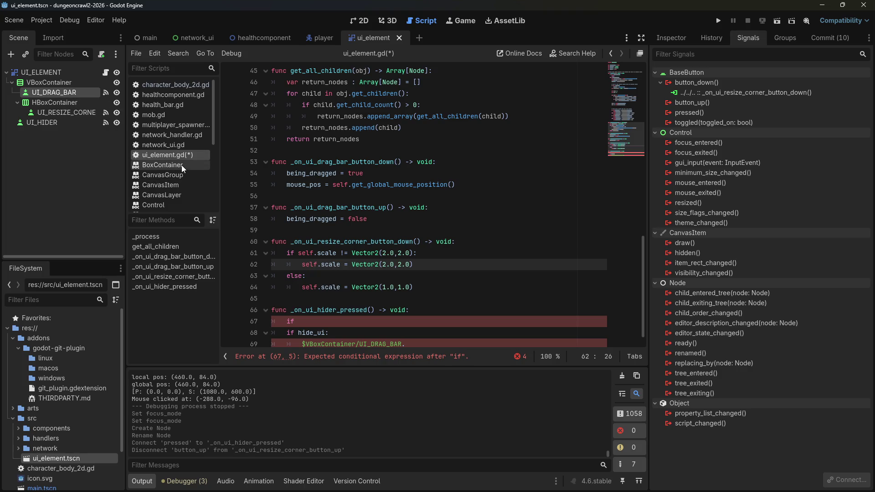
# Step: Open UI_HIDER's class docs, follow BaseButton to Control, and select UI_HIDER's gui_input signal
pyautogui.scroll(6, 269, 146)
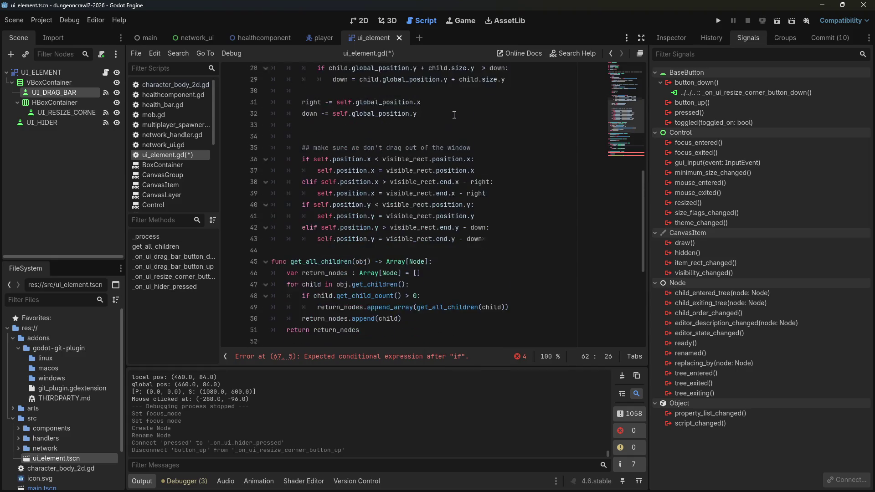
pyautogui.rightClick(32, 92)
pyautogui.rightClick(22, 123)
pyautogui.rightClick(22, 122)
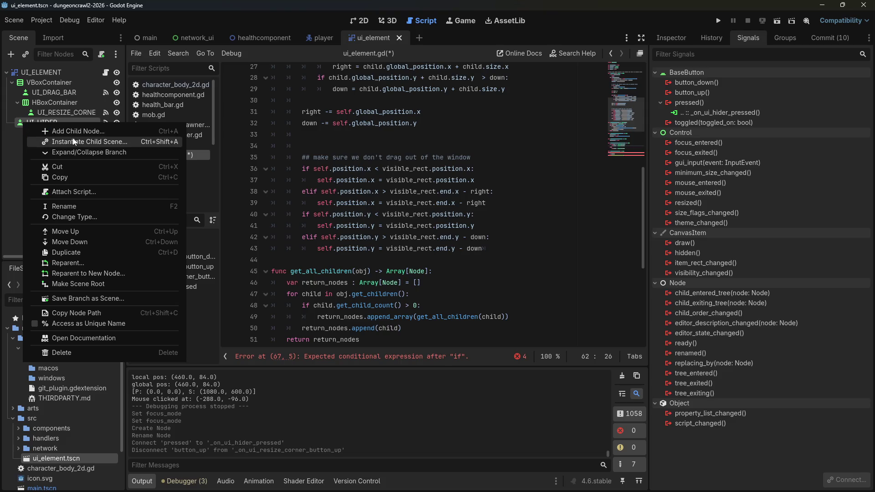
pyautogui.click(83, 339)
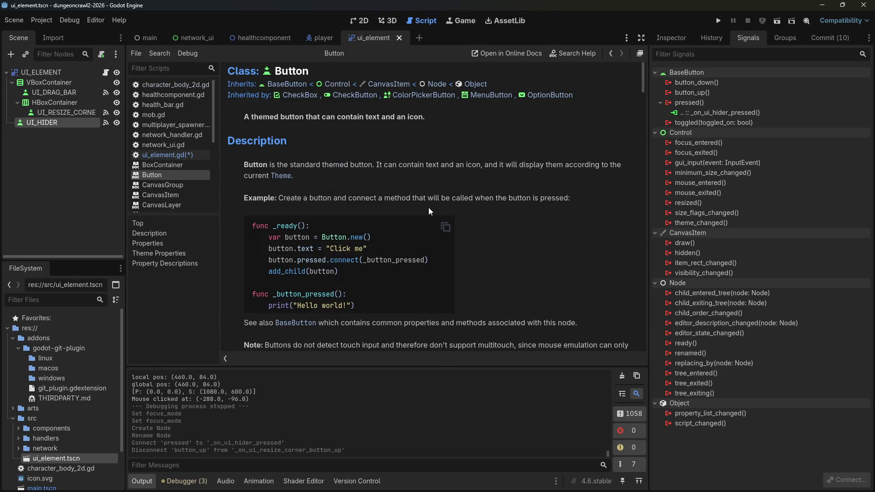
pyautogui.moveTo(636, 80)
pyautogui.mouseDown()
pyautogui.moveTo(630, 194)
pyautogui.moveTo(618, 45)
pyautogui.moveTo(409, 59)
pyautogui.mouseUp()
pyautogui.click(287, 85)
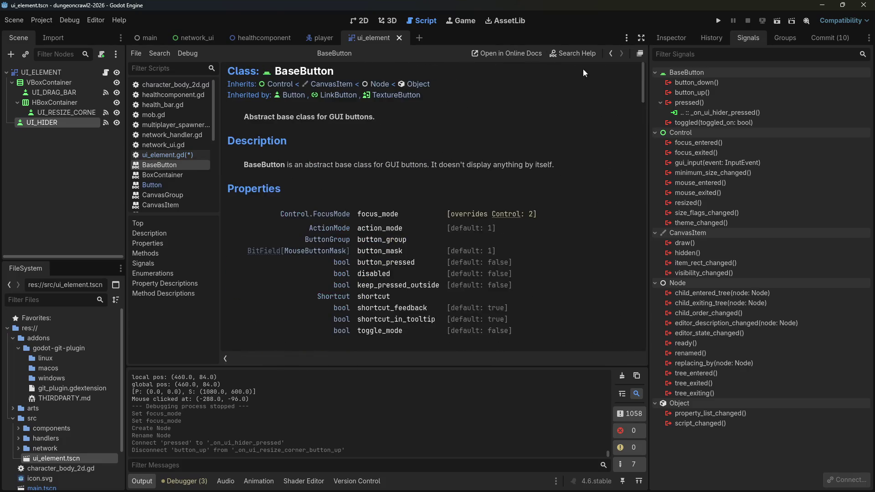
pyautogui.moveTo(641, 74)
pyautogui.mouseDown()
pyautogui.moveTo(645, 92)
pyautogui.moveTo(644, 56)
pyautogui.moveTo(655, 101)
pyautogui.mouseUp()
pyautogui.click(292, 85)
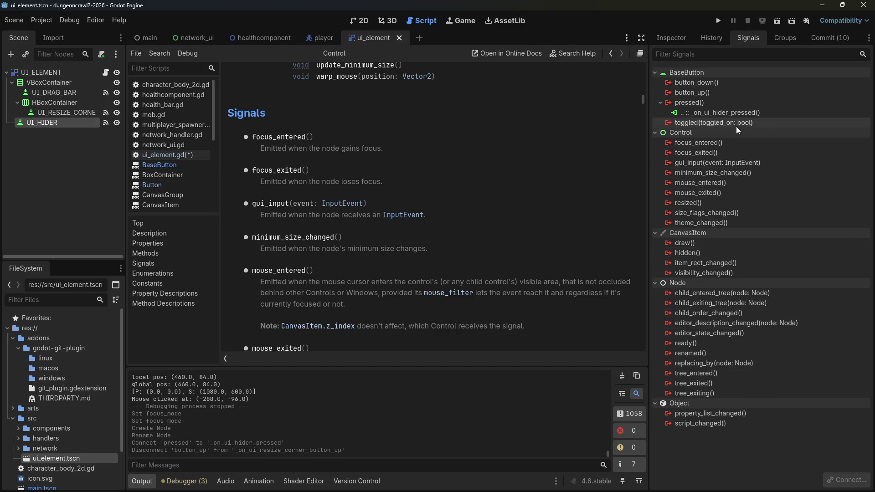
pyautogui.click(718, 164)
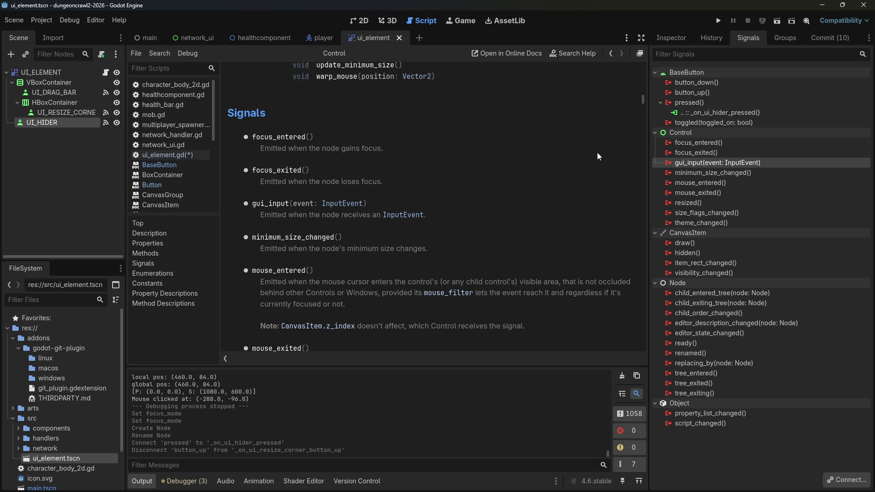
pyautogui.rightClick(700, 163)
# Step: Connect gui_input to _on_ui_hider_gui_input and disconnect all pressed signal connections
pyautogui.click(734, 171)
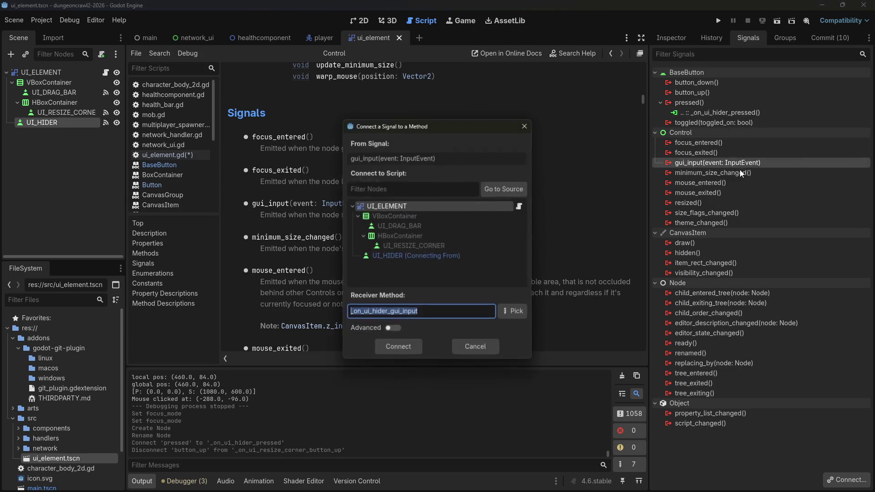
pyautogui.click(393, 355)
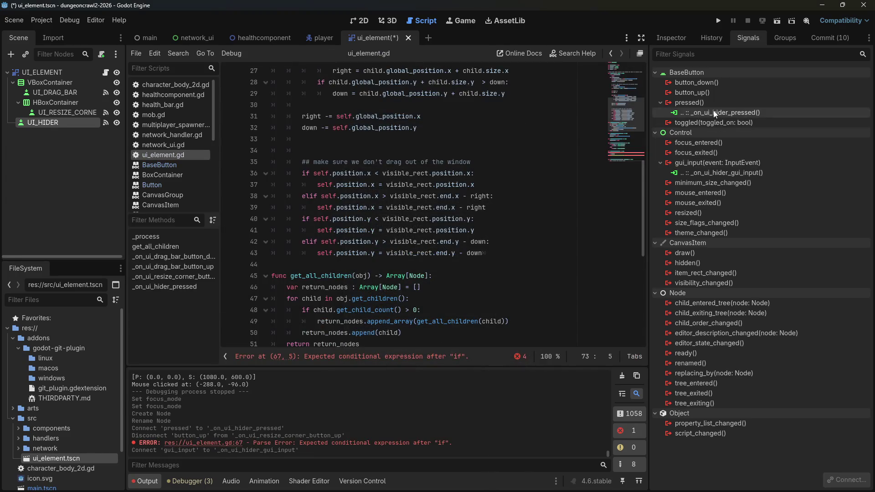
pyautogui.rightClick(702, 104)
pyautogui.click(722, 123)
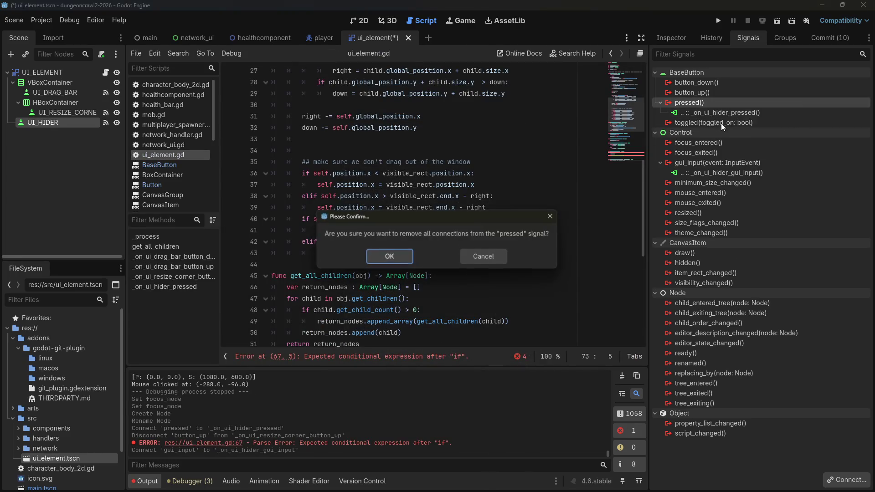
pyautogui.click(389, 257)
# Step: Remove the broken if block on lines 67–69 from the pressed handler
pyautogui.click(371, 230)
pyautogui.scroll(-2, 371, 230)
pyautogui.scroll(-5, 371, 231)
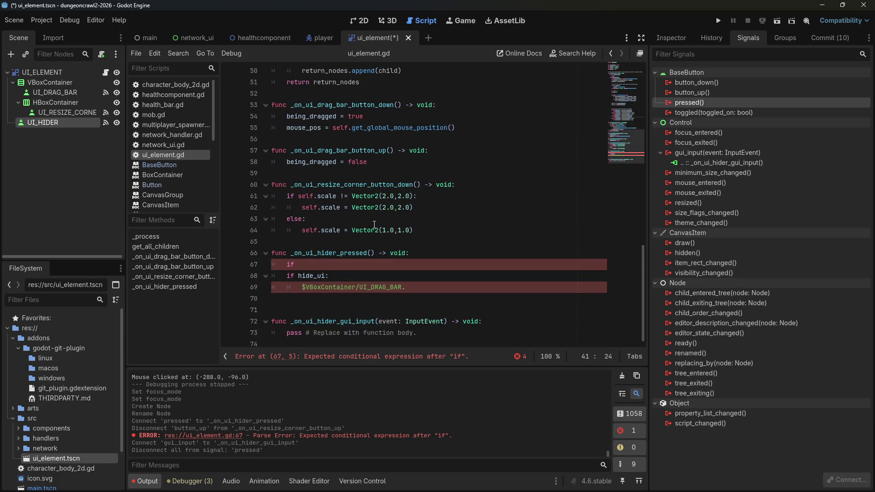
pyautogui.moveTo(311, 300)
pyautogui.mouseDown()
pyautogui.moveTo(255, 254)
pyautogui.moveTo(243, 266)
pyautogui.mouseUp()
pyautogui.press('BackSpace')
pyautogui.moveTo(504, 307); pyautogui.dragTo(201, 299)
pyautogui.hotkey('ctrl', 'z')
pyautogui.hotkey('ctrl', 'shift', 'z')
pyautogui.click(297, 311)
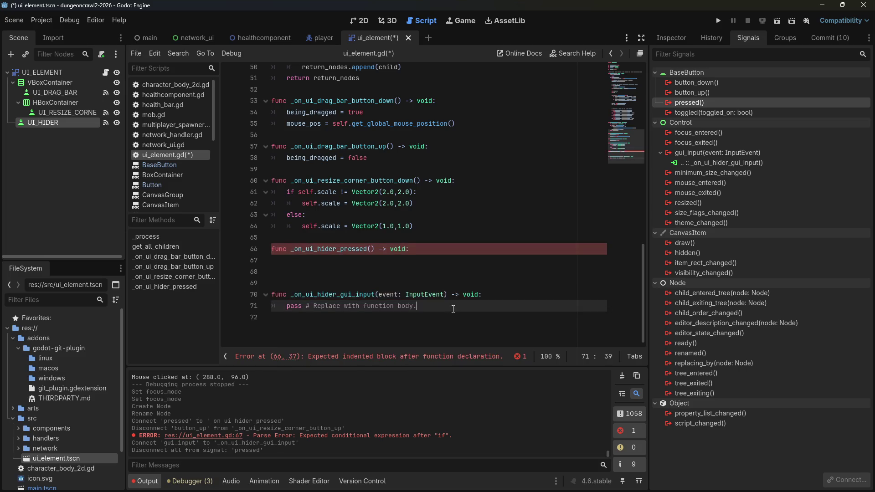
# Step: Paste the hide code into _on_ui_hider_gui_input, unindent it, and add 'if event is InputEventMouse and event.double_click()'
pyautogui.hotkey('ctrl', 'z')
pyautogui.hotkey('ctrl', 'z')
pyautogui.hotkey('ctrl', 'z')
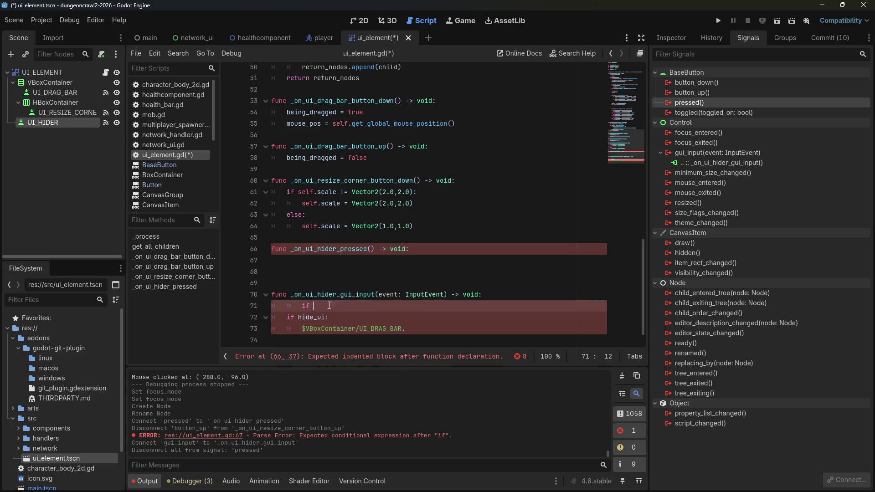
pyautogui.hotkey('shift', 'Tab')
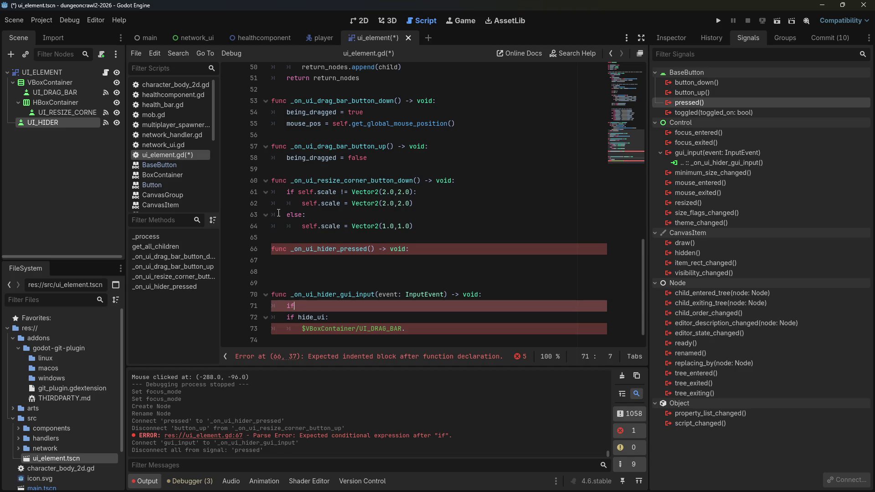
pyautogui.write(' event')
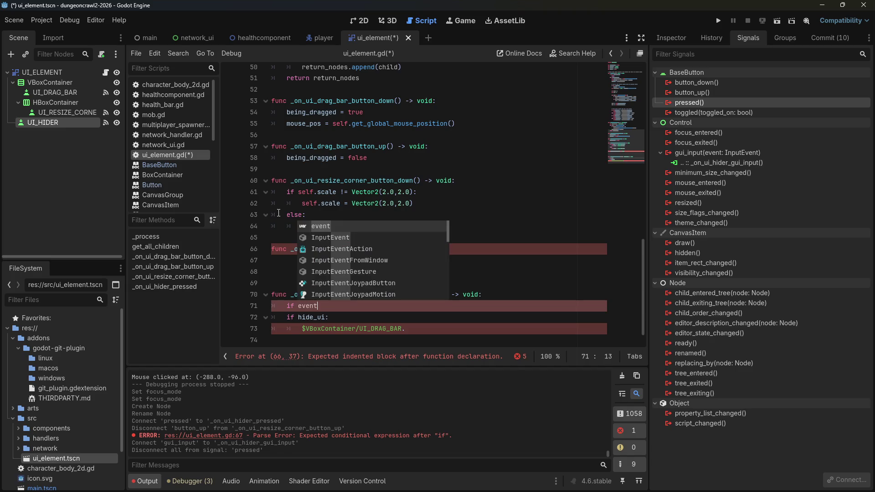
pyautogui.write('.')
pyautogui.press('BackSpace')
pyautogui.write('M')
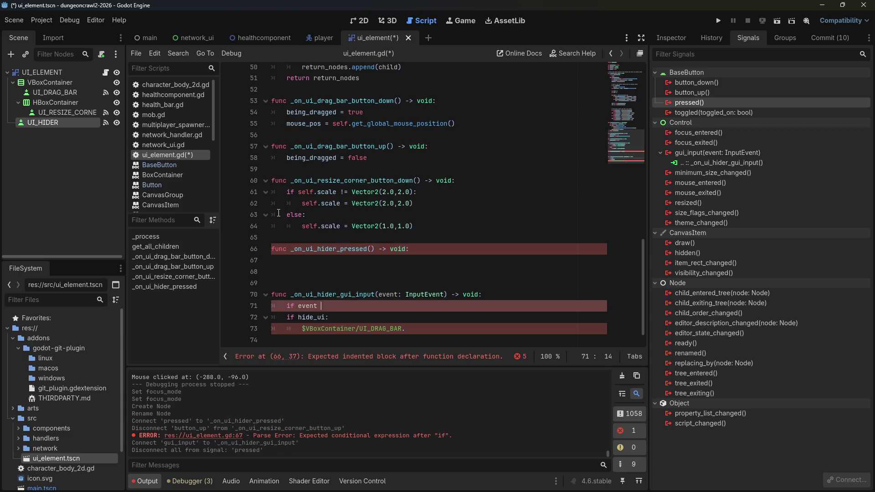
pyautogui.write('ouseEvent')
pyautogui.write('Input')
pyautogui.press('Down')
pyautogui.press('Down')
pyautogui.press('Down')
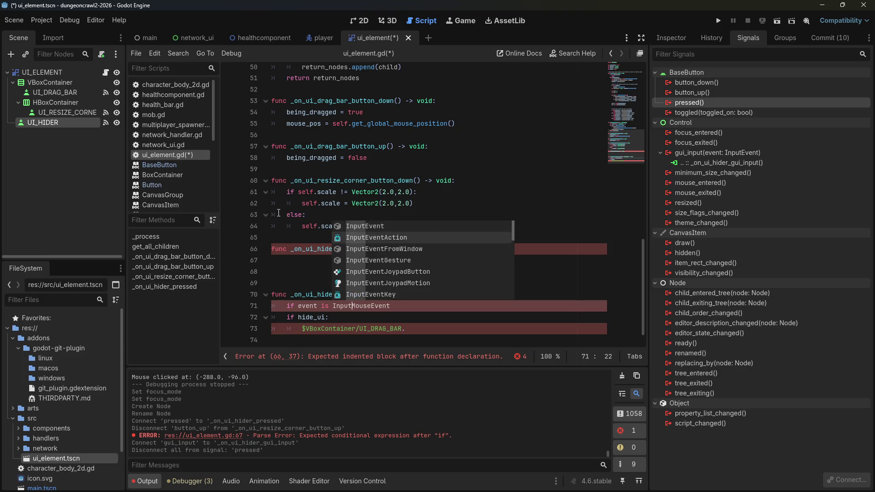
pyautogui.press('Up')
pyautogui.press('Tab')
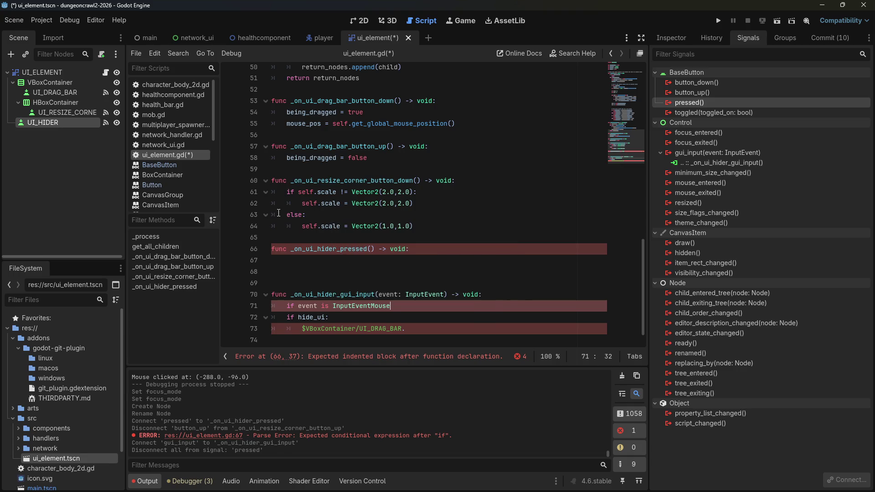
pyautogui.write(' and e')
pyautogui.write('vent.')
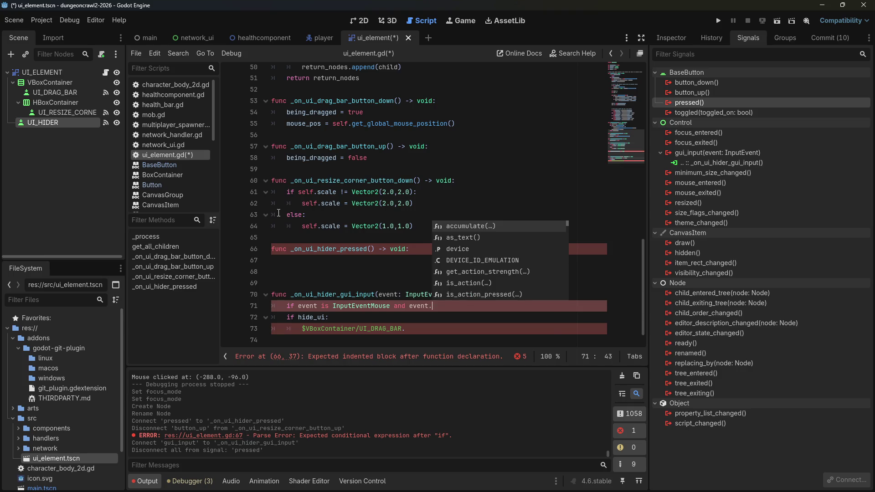
pyautogui.write('double')
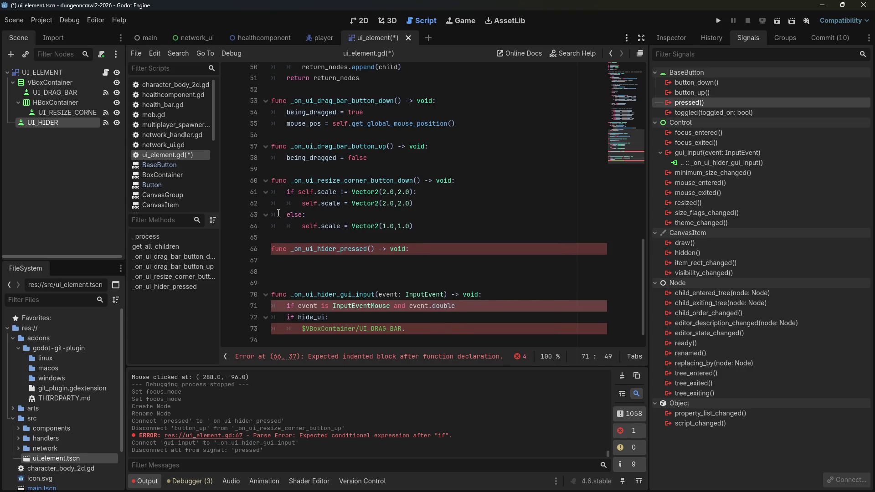
pyautogui.write('_click()')
# Step: Search the InputEvent class docs for double_click
pyautogui.keyDown('ctrl'); pyautogui.click(426, 295); pyautogui.keyUp('ctrl')
pyautogui.hotkey('ctrl', 'f')
pyautogui.write('do')
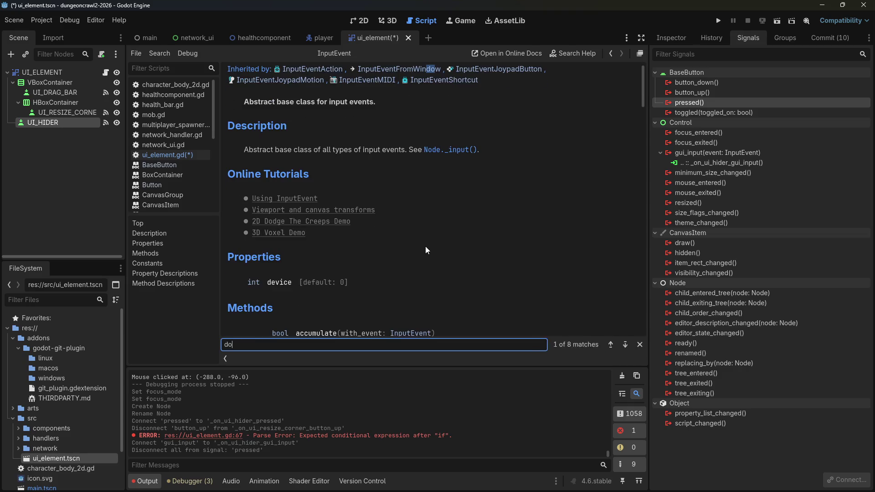
pyautogui.write('uble_click')
pyautogui.click(402, 231)
pyautogui.scroll(-1, 453, 234)
pyautogui.scroll(-9, 461, 235)
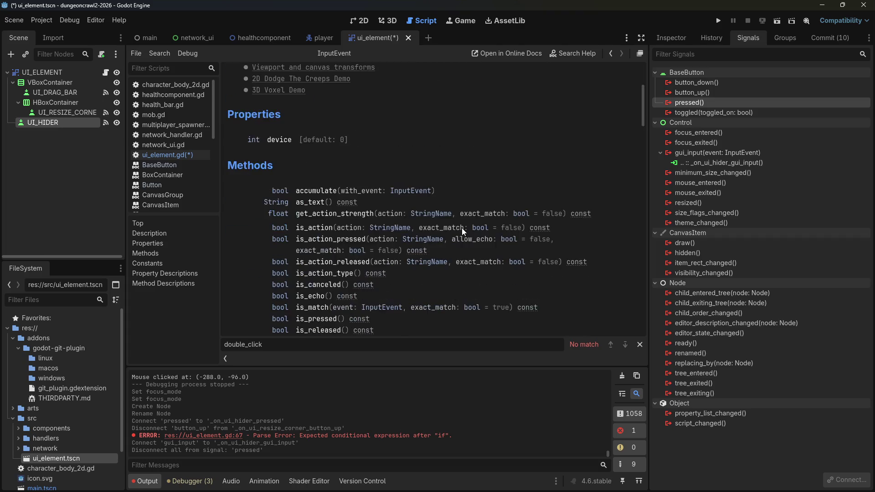
pyautogui.scroll(3, 477, 218)
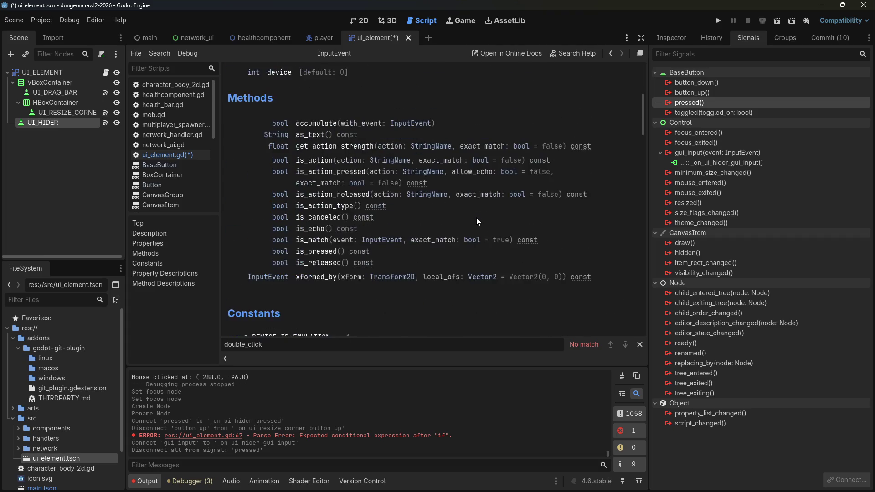
# Step: Go back to the InputEventMouse docs, skim them, and switch to Firefox
pyautogui.click(612, 54)
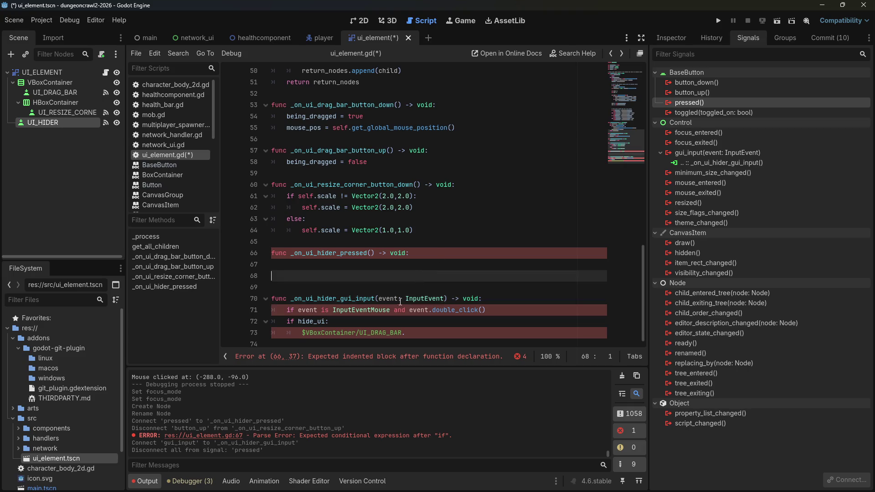
pyautogui.click(611, 54)
pyautogui.scroll(-7, 438, 228)
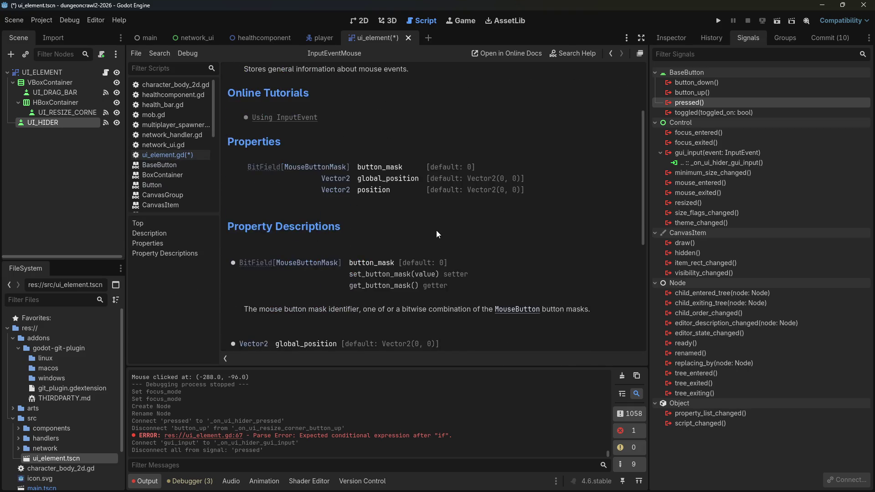
pyautogui.scroll(6, 437, 229)
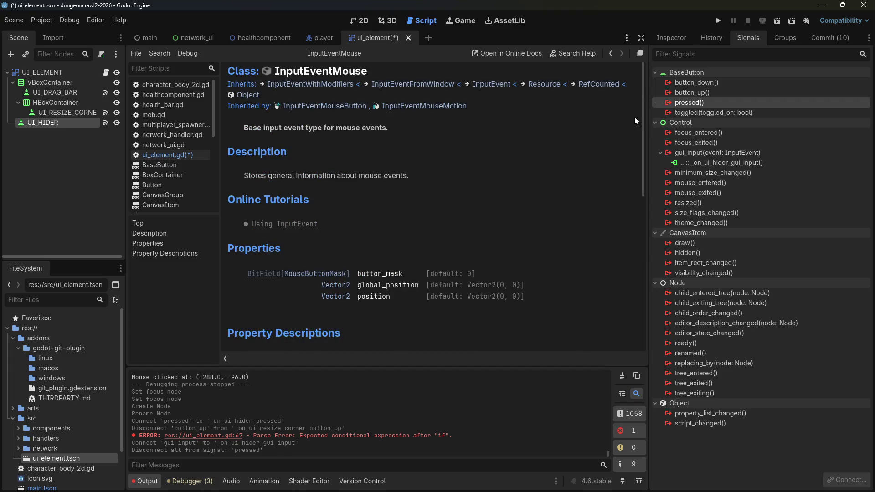
pyautogui.moveTo(640, 114); pyautogui.dragTo(631, 256)
pyautogui.scroll(-2, 632, 260)
pyautogui.hotkey('alt', 'Tab')
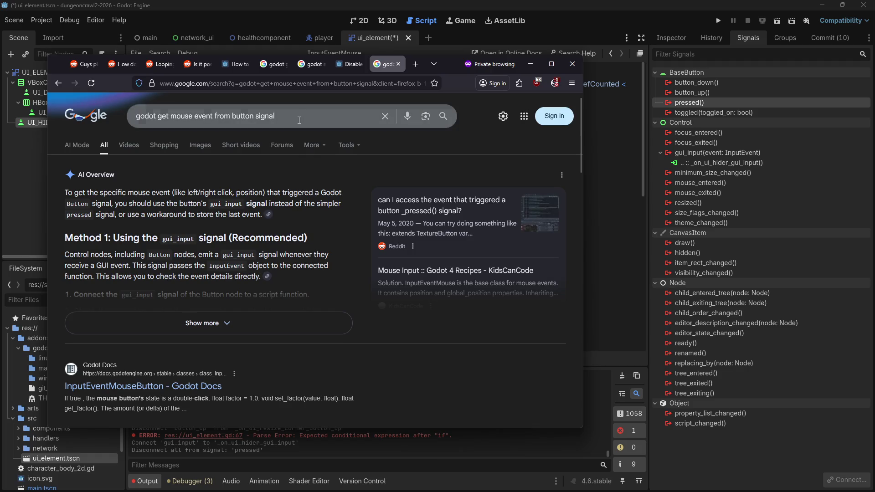
# Step: Expand the AI overview of the current results, then close that tab
pyautogui.click(242, 317)
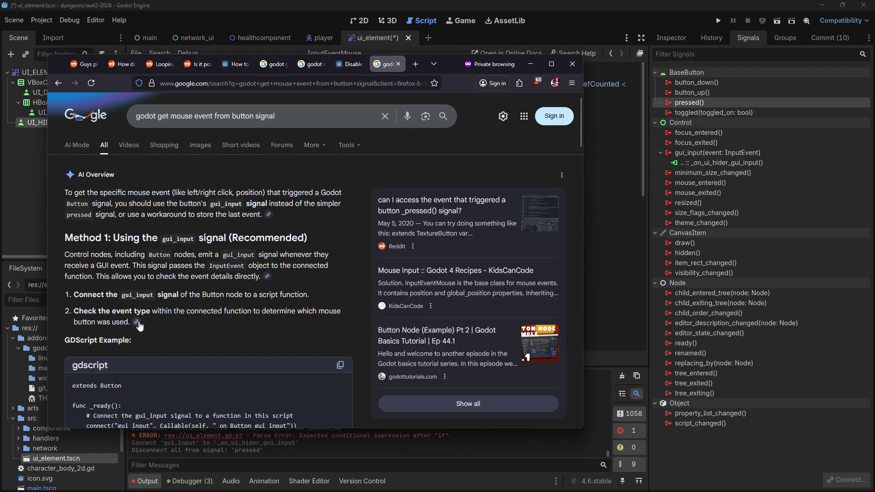
pyautogui.scroll(-5, 138, 320)
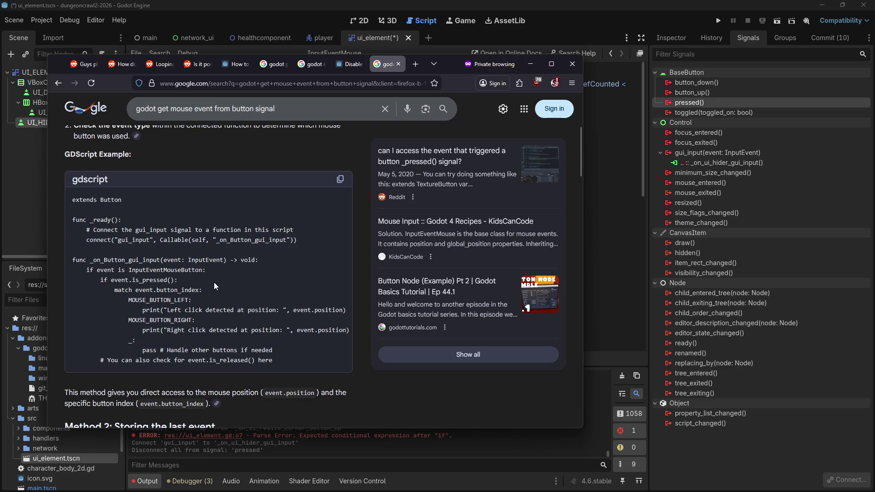
pyautogui.click(398, 64)
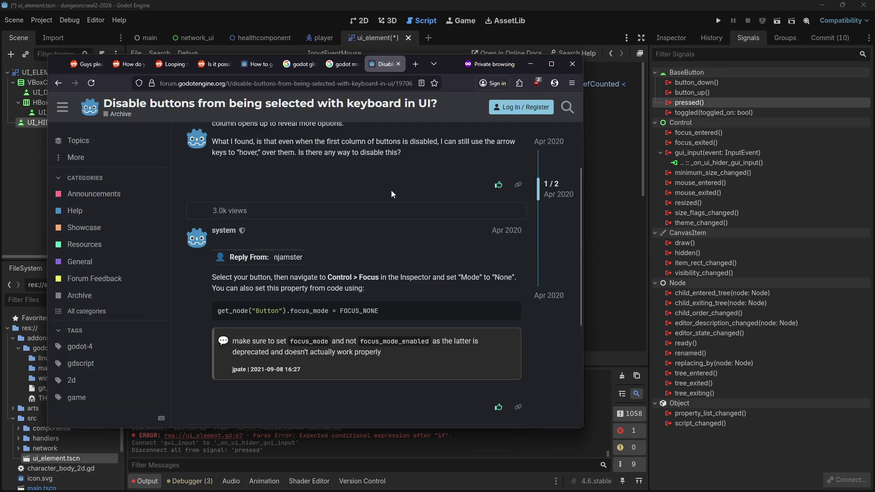
# Step: Search 'godot see if input was double click' in a new tab and expand the example code
pyautogui.hotkey('ctrl', 't')
pyautogui.write('godot')
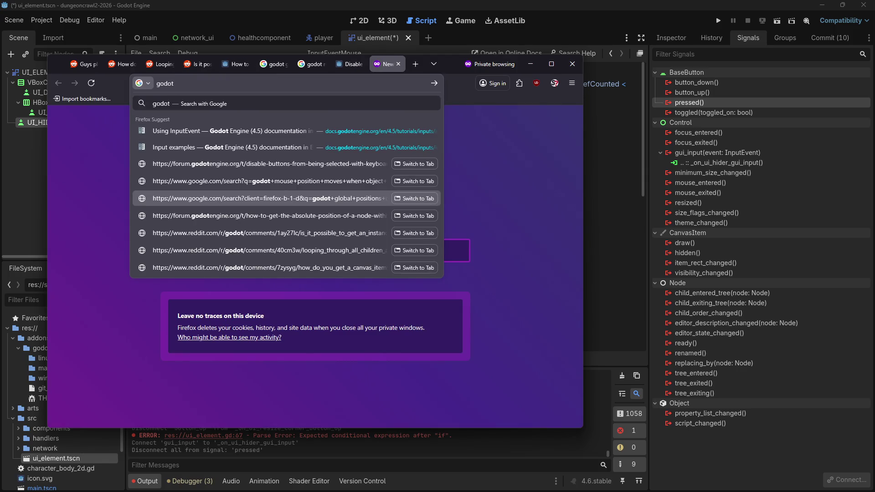
pyautogui.write(' see if input')
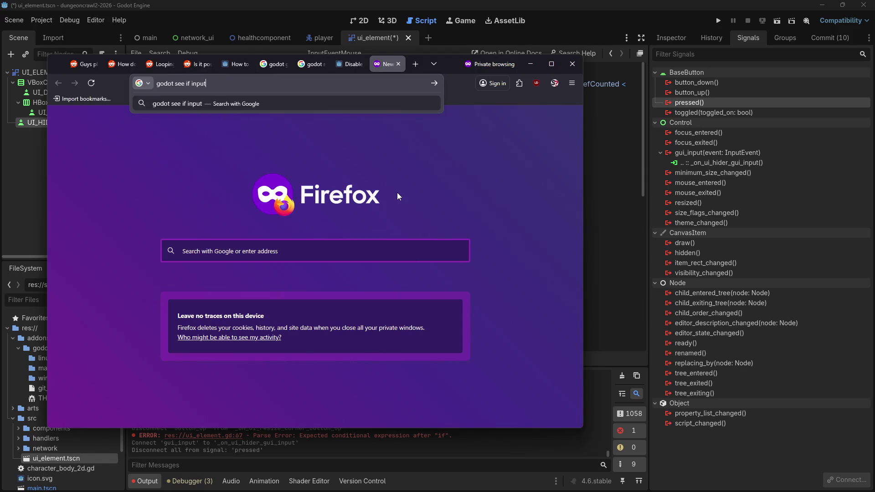
pyautogui.write(' was double click')
pyautogui.press('Return')
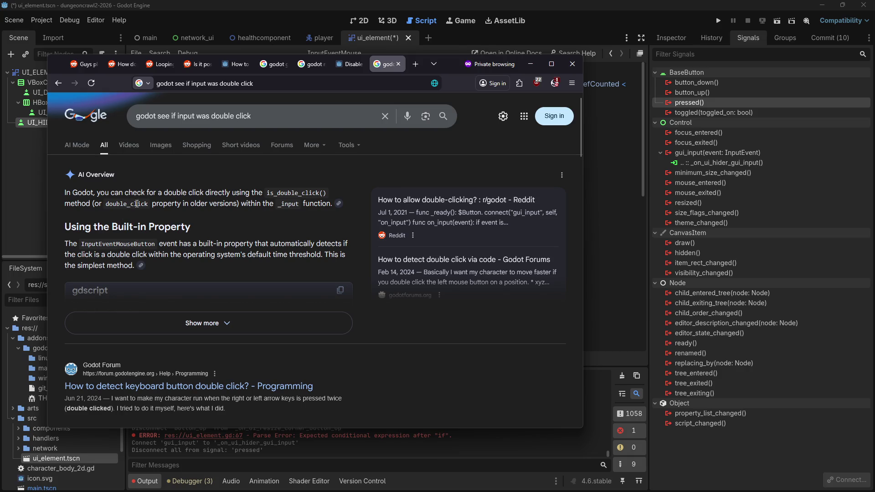
pyautogui.click(196, 324)
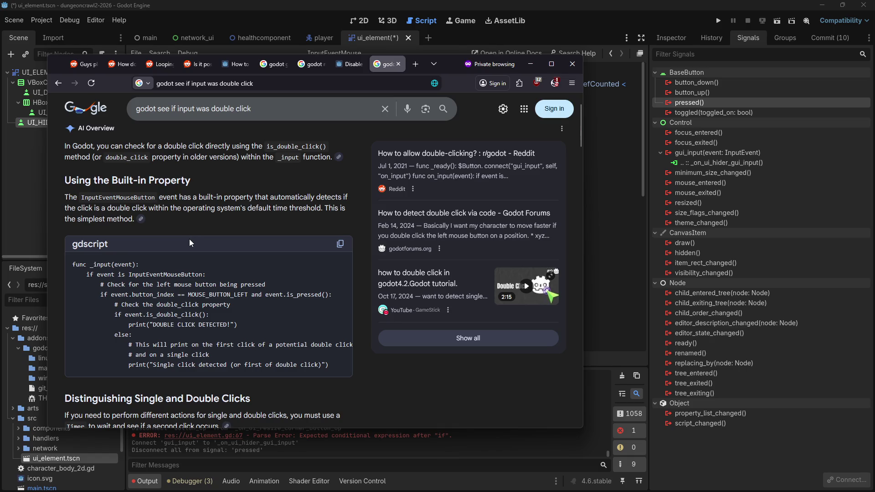
pyautogui.click(595, 220)
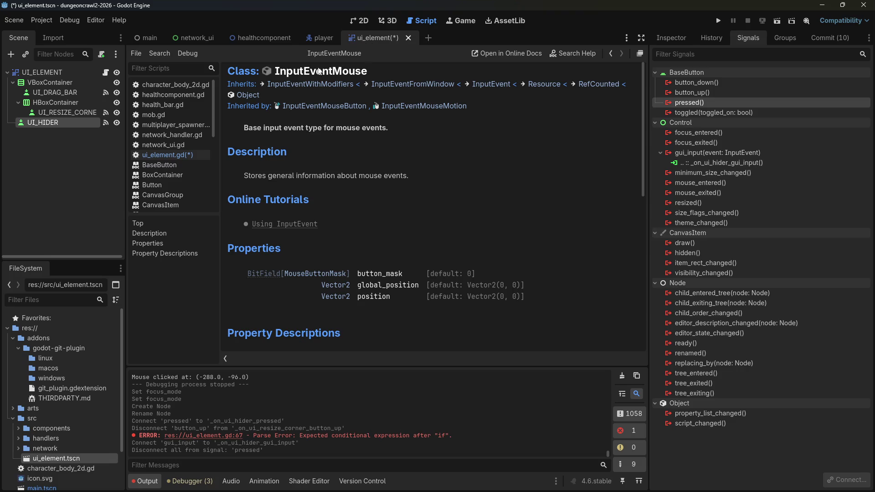
# Step: In ui_element.gd, change double_click to is_double_click and save
pyautogui.click(162, 163)
pyautogui.click(201, 156)
pyautogui.click(375, 277)
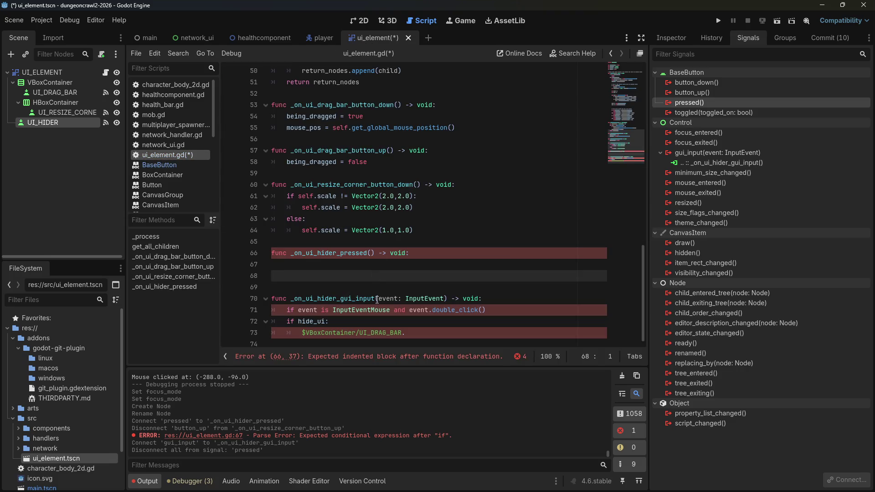
pyautogui.click(431, 311)
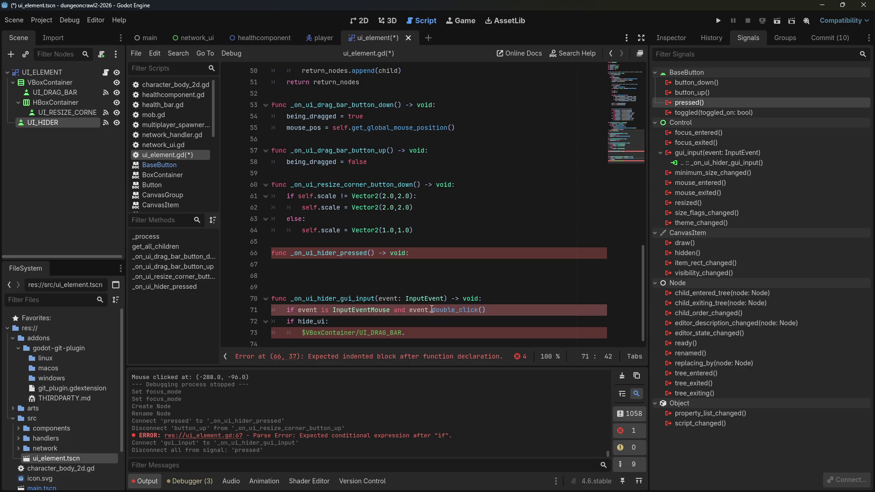
pyautogui.write('is_')
pyautogui.hotkey('ctrl', 's')
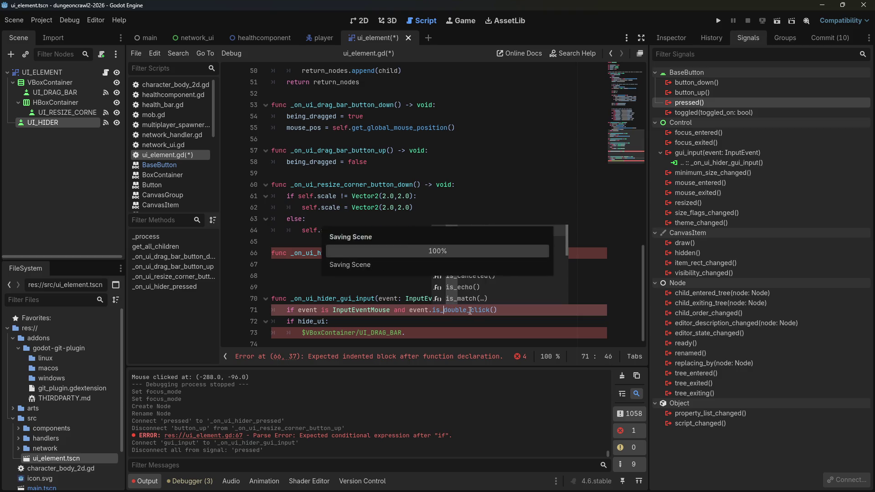
# Step: Delete the empty _on_ui_hider_pressed function and save
pyautogui.press('Escape')
pyautogui.moveTo(365, 292); pyautogui.dragTo(254, 241)
pyautogui.press('BackSpace')
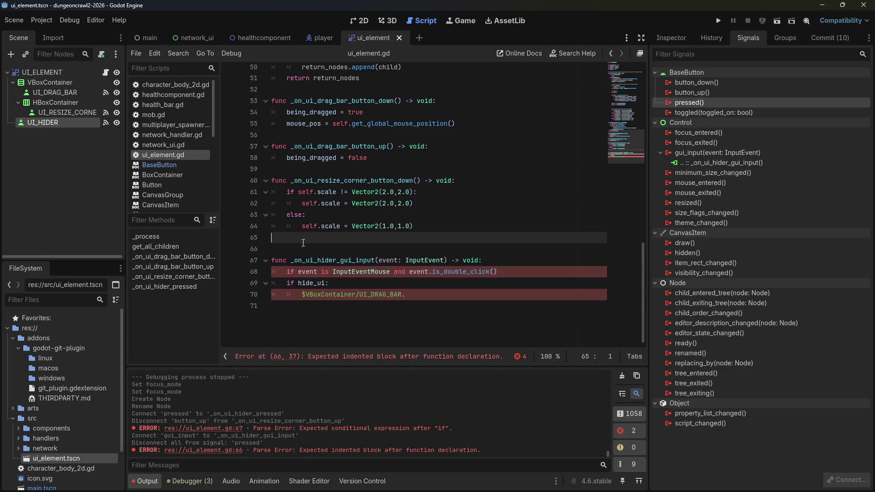
pyautogui.hotkey('ctrl', 's')
# Step: End the if condition with a colon and add print("yep its a double click") beneath it
pyautogui.click(524, 263)
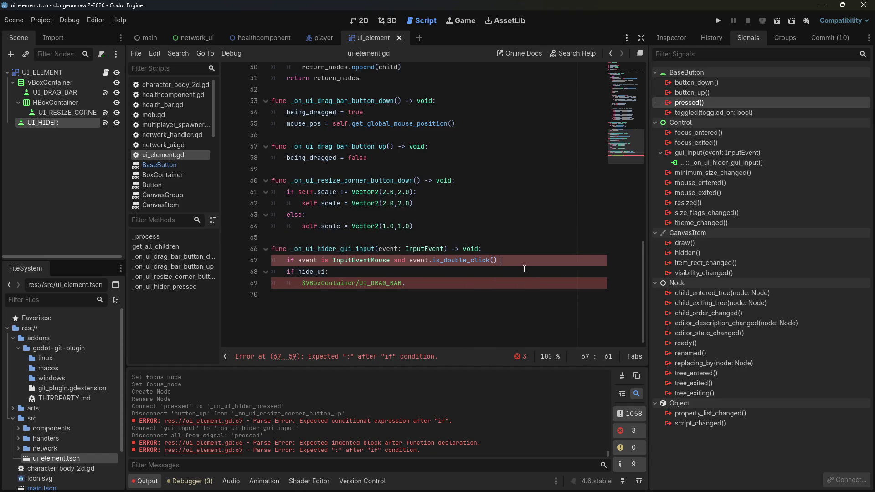
pyautogui.write(':')
pyautogui.press('Return')
pyautogui.write('pr')
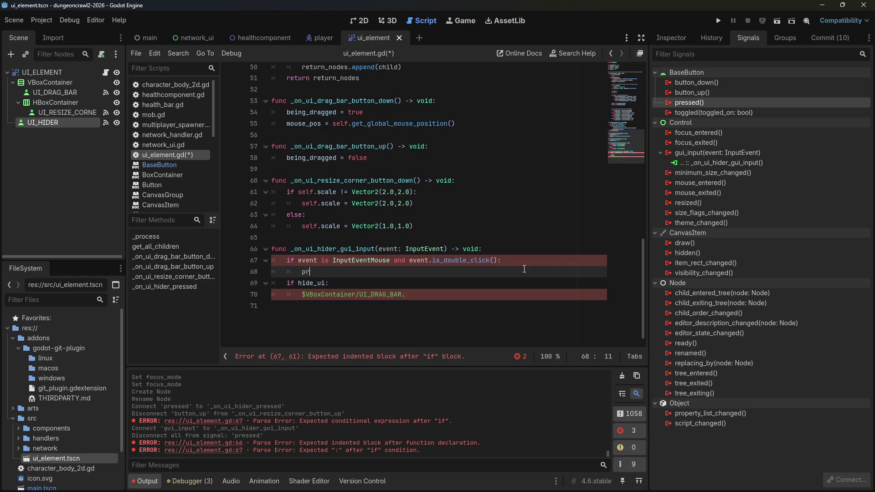
pyautogui.write('int("yep its a double cli')
pyautogui.write('ck')
pyautogui.hotkey('ctrl', 's')
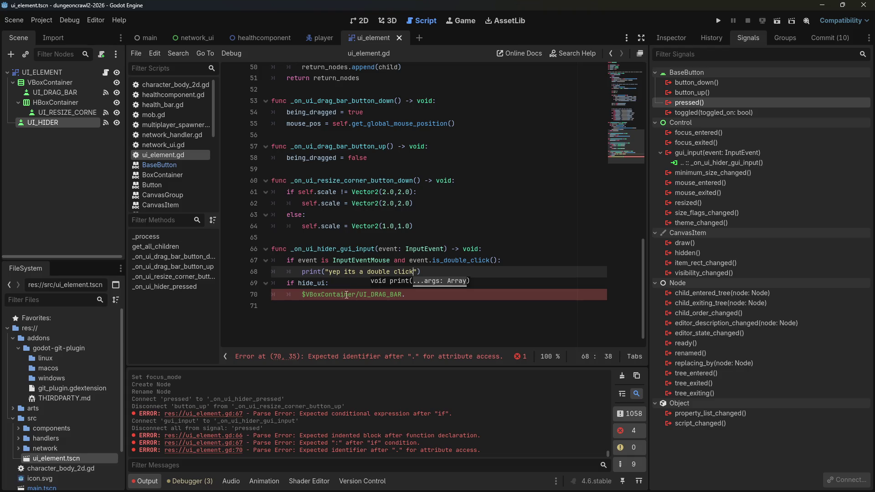
# Step: Comment out the unfinished UI_DRAG_BAR line, add pass in the hide_ui branch, and save
pyautogui.click(346, 295)
pyautogui.click(310, 295)
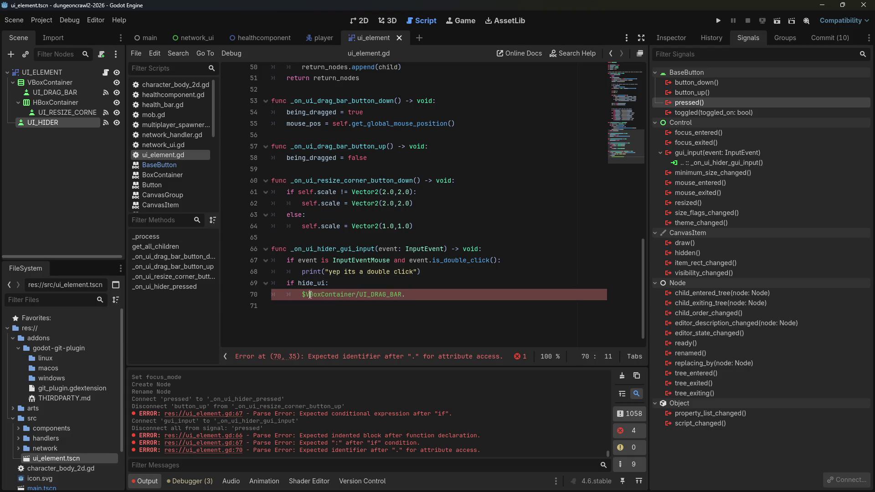
pyautogui.hotkey('ctrl', 'k')
pyautogui.click(433, 295)
pyautogui.press('Return')
pyautogui.write('[')
pyautogui.press('BackSpace')
pyautogui.write('pass')
pyautogui.hotkey('ctrl', 's')
# Step: Run the game, click the in-game UI, and stop it after the is_double_click error
pyautogui.click(719, 21)
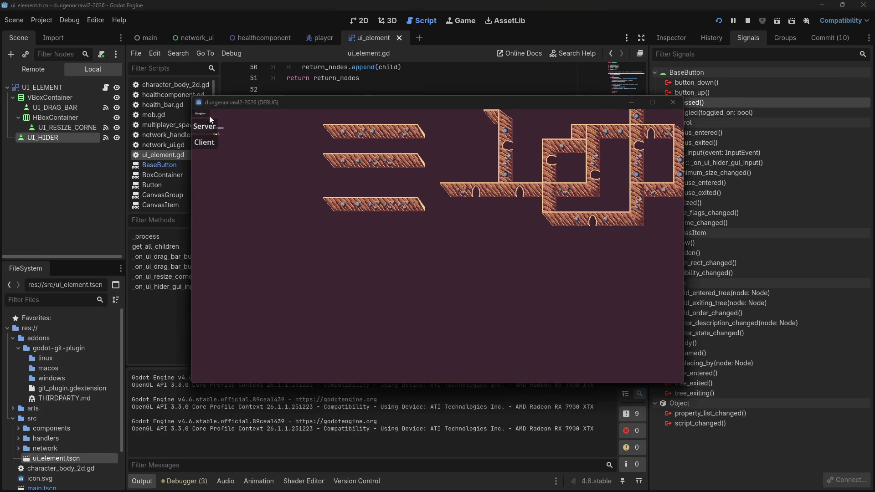
pyautogui.moveTo(209, 124)
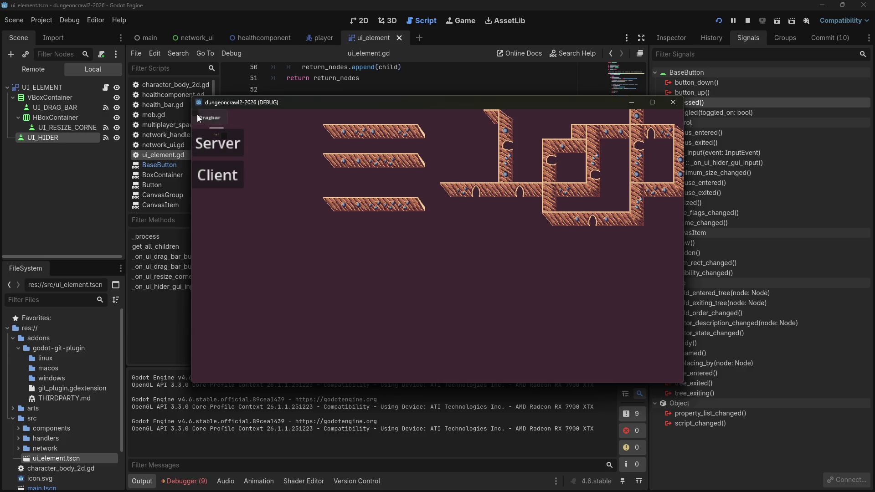
pyautogui.click(196, 113)
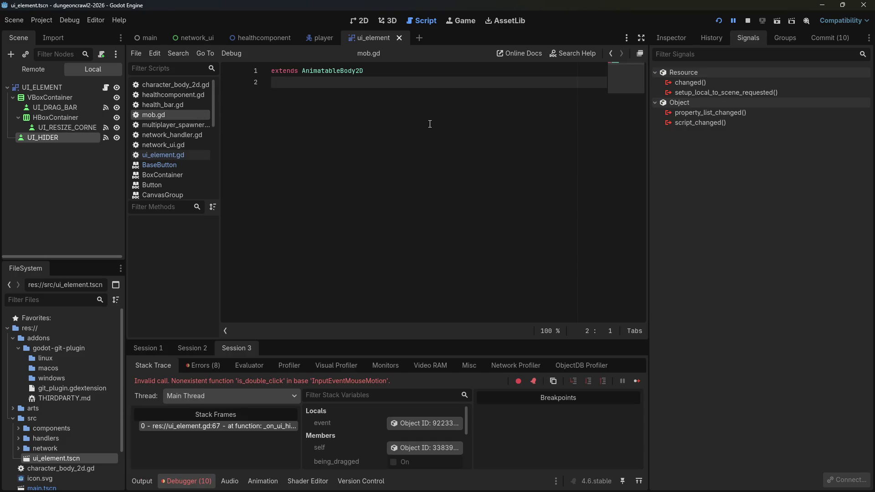
pyautogui.click(749, 21)
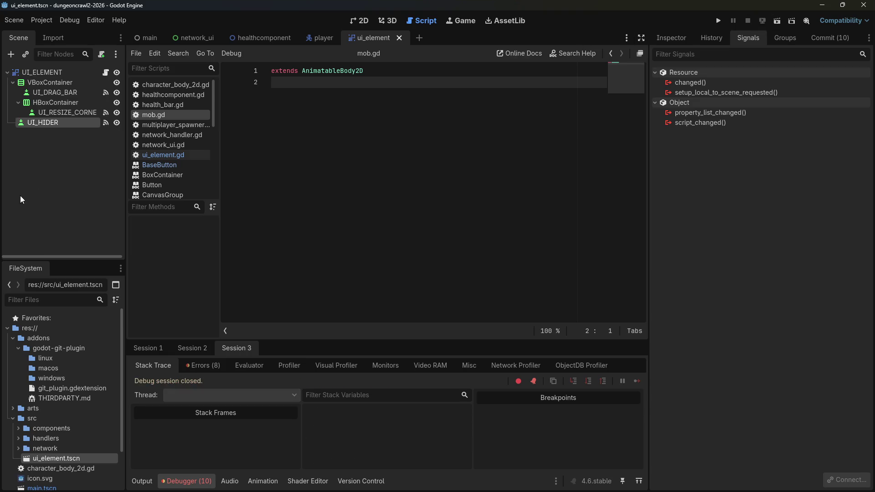
# Step: Reopen ui_element.gd, show the Output log, and switch back to the Firefox results
pyautogui.click(157, 154)
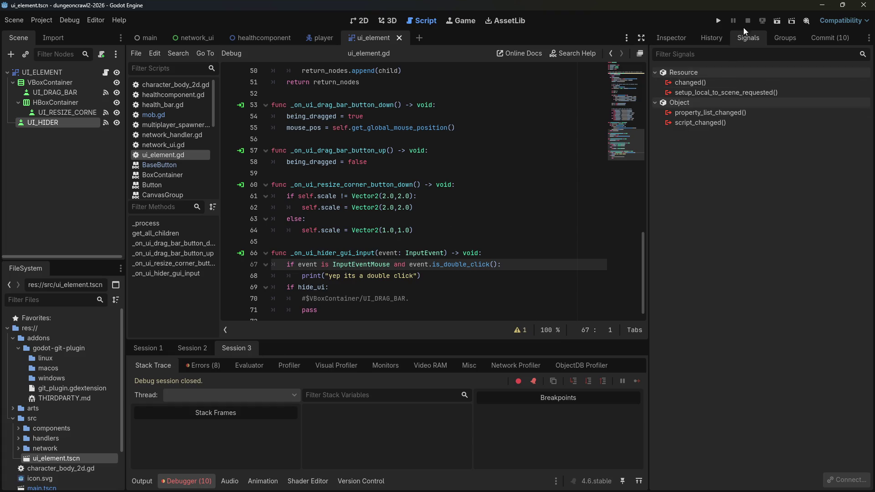
pyautogui.click(142, 482)
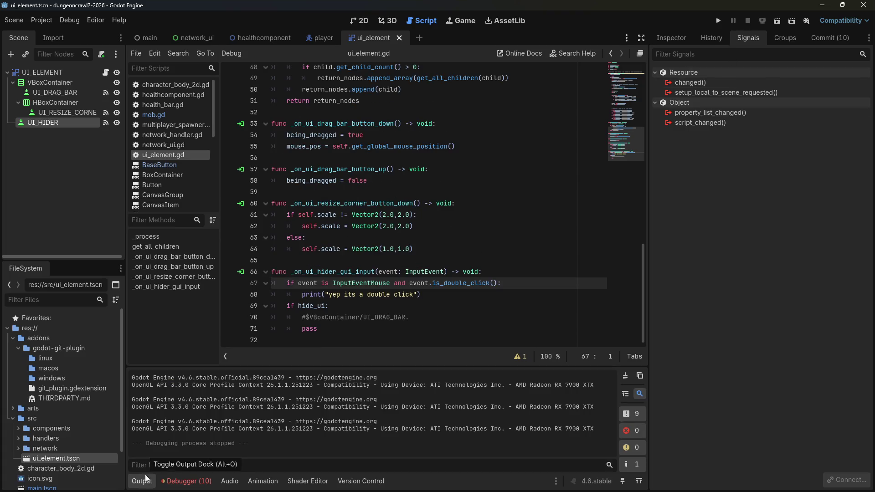
pyautogui.hotkey('alt', 'Tab')
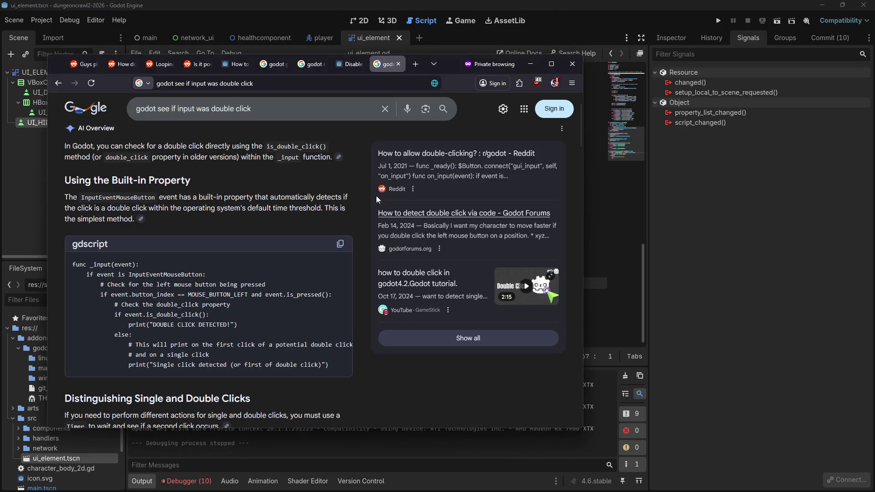
# Step: Open the godotforums thread 'How to detect double click via code'
pyautogui.scroll(-3, 340, 160)
pyautogui.scroll(-10, 340, 160)
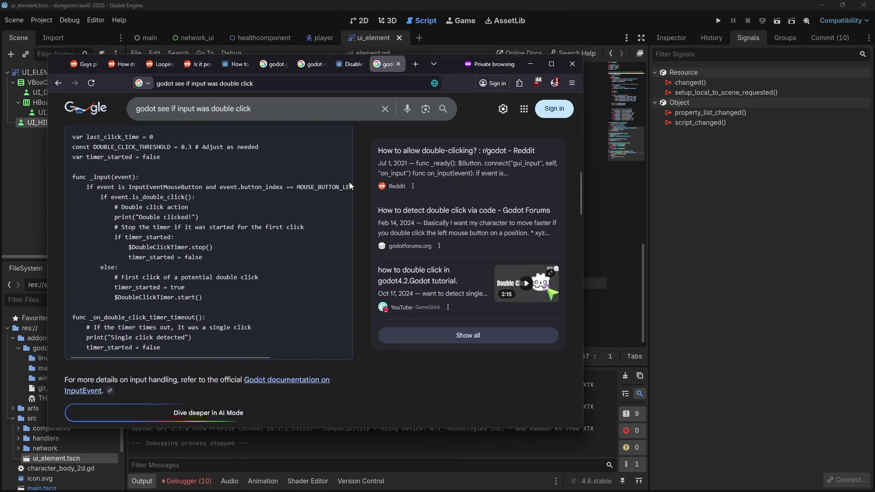
pyautogui.scroll(-4, 364, 316)
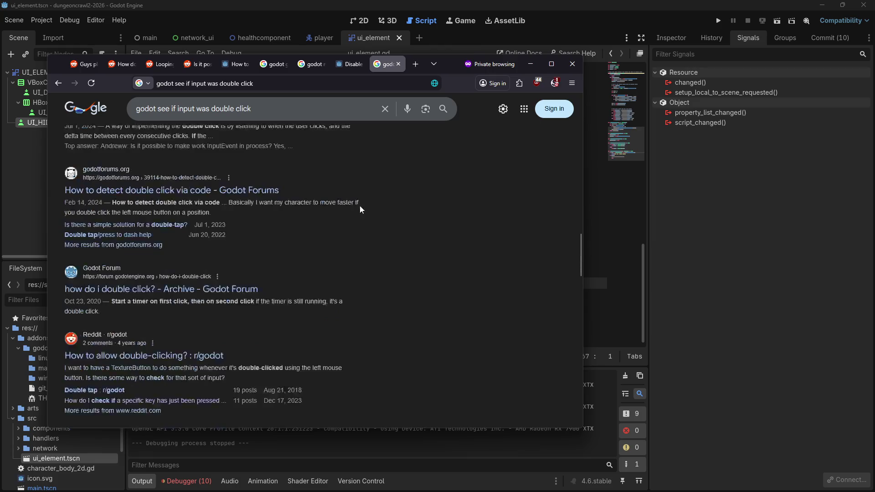
pyautogui.click(150, 192)
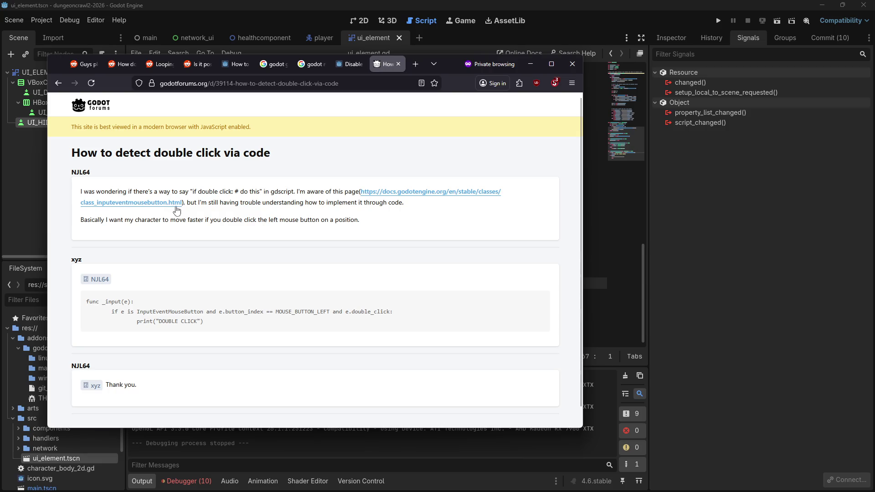
pyautogui.middleClick(242, 195)
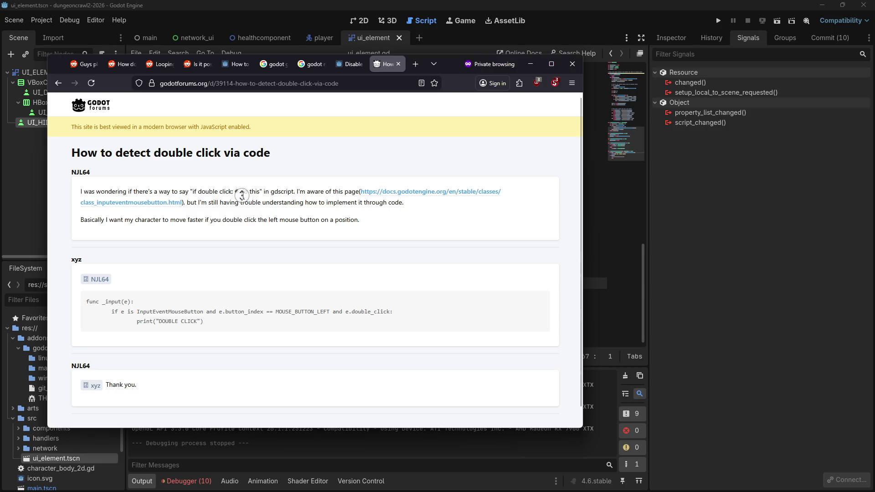
pyautogui.click(248, 215)
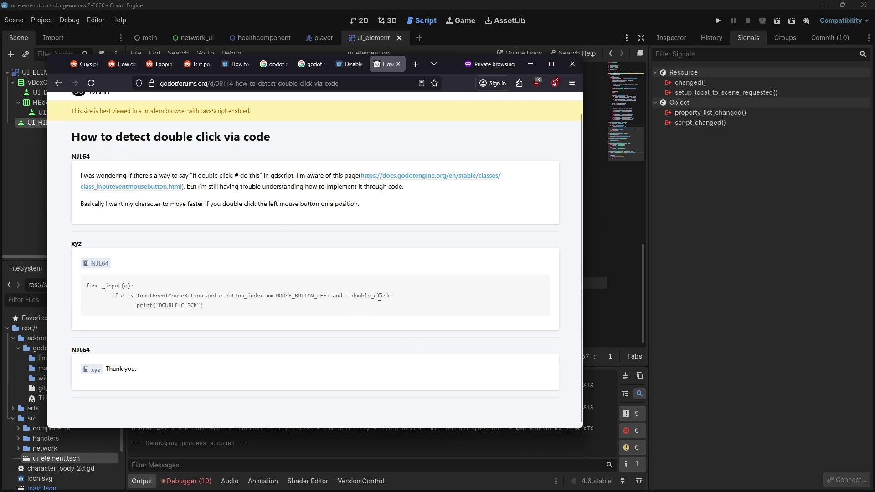
# Step: Open the linked InputEventMouseButton docs, search for double_click, then return to Godot
pyautogui.click(383, 179)
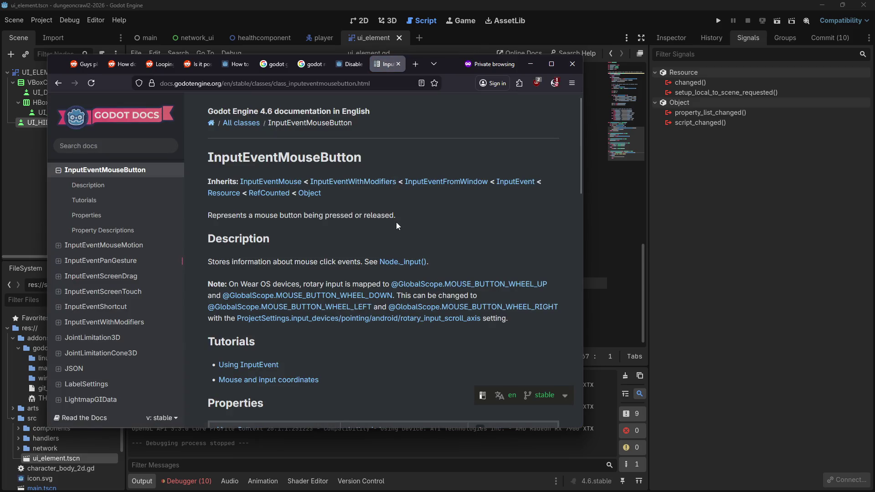
pyautogui.scroll(-3, 424, 246)
pyautogui.hotkey('ctrl', 'f')
pyautogui.write('d')
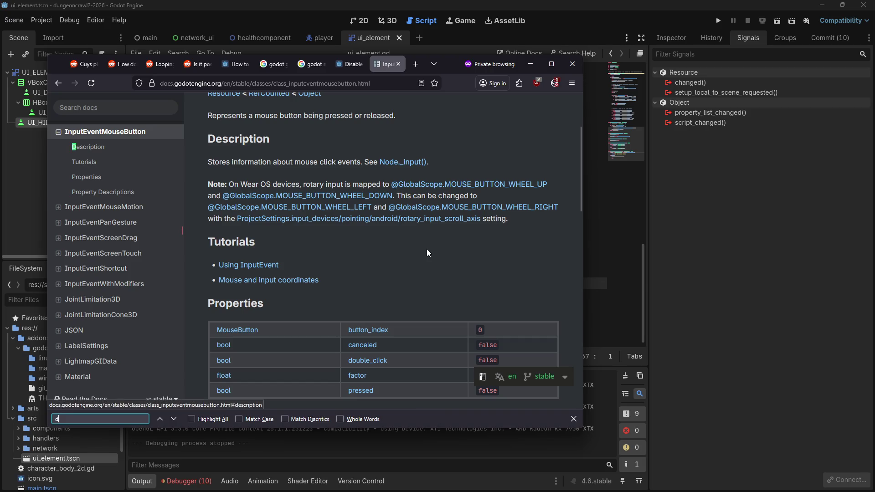
pyautogui.hotkey('alt', 'Tab')
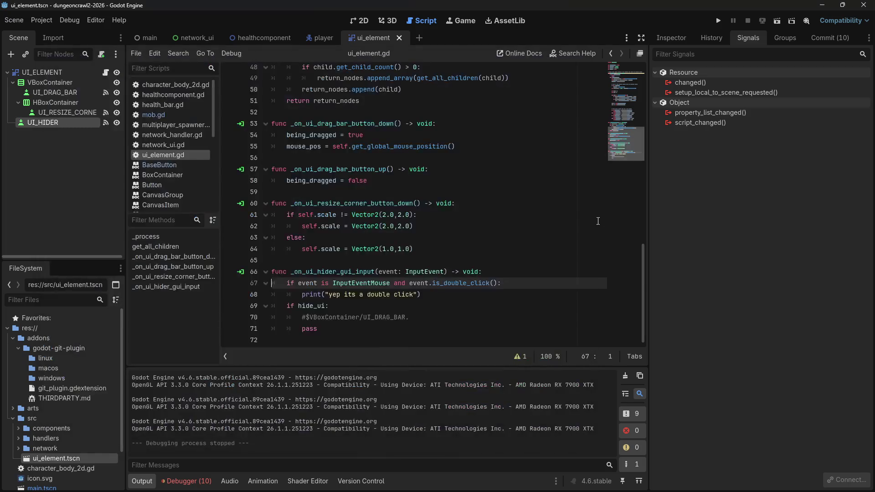
# Step: On line 67, change is_double_click() to the double_click property
pyautogui.moveTo(444, 284); pyautogui.dragTo(432, 283)
pyautogui.press('BackSpace')
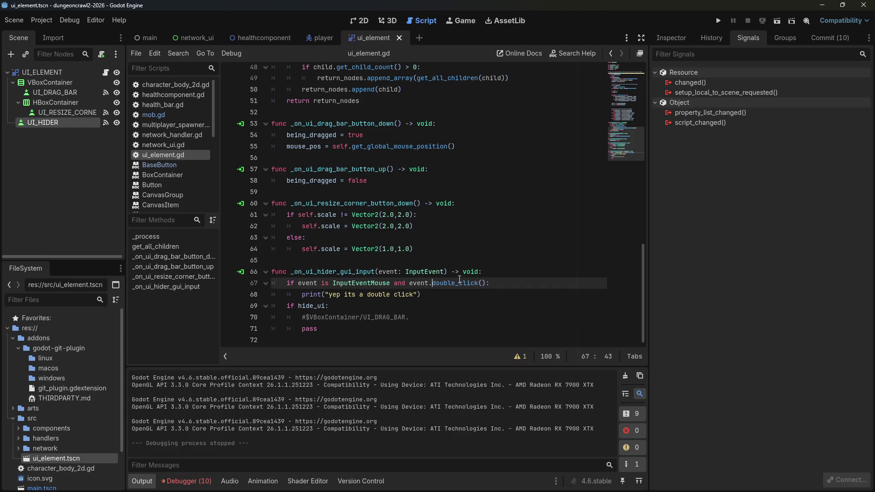
pyautogui.click(485, 283)
pyautogui.press('BackSpace')
pyautogui.press('BackSpace')
pyautogui.click(596, 181)
# Step: Test-run as Server then Client, and stop the session after the InputEventMouseMotion error
pyautogui.click(719, 22)
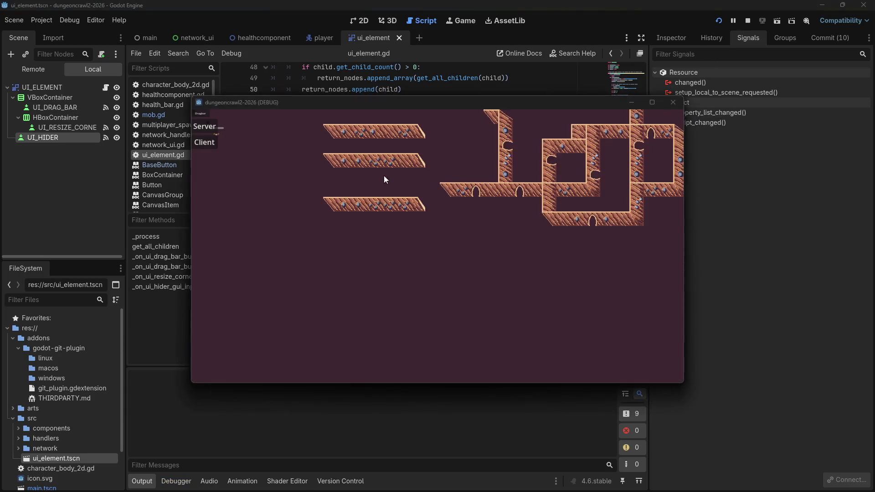
pyautogui.click(205, 128)
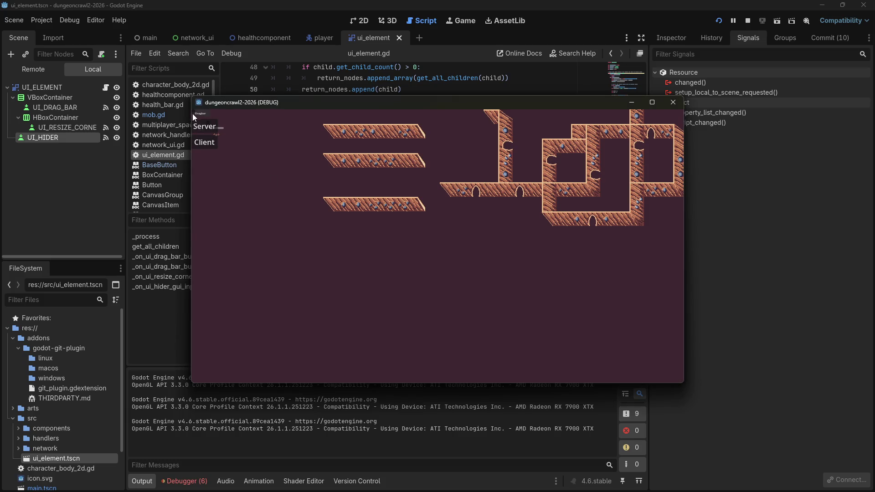
pyautogui.click(193, 113)
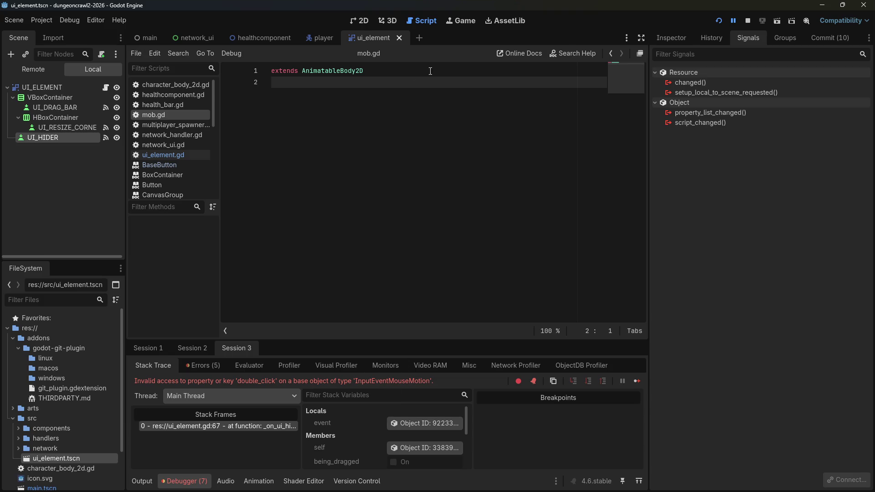
pyautogui.click(748, 20)
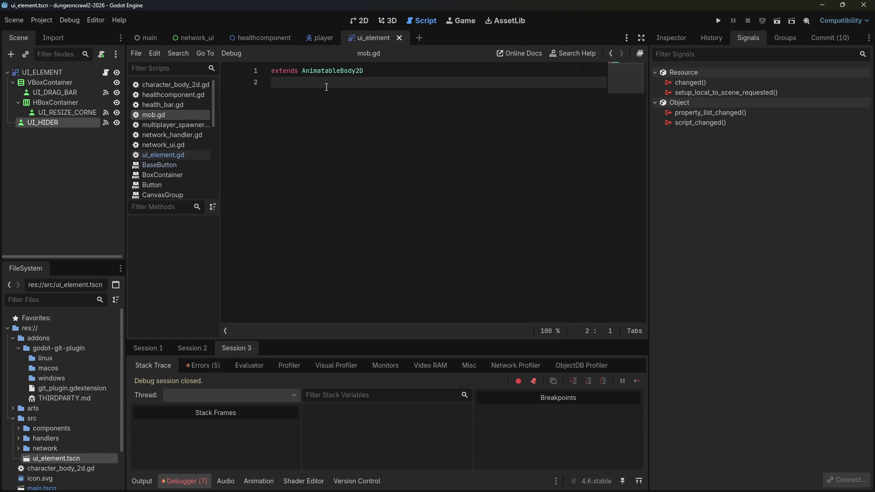
# Step: In ui_element.gd, change the line 67 event type check from InputEventMouse to InputEventMouseButton
pyautogui.click(168, 165)
pyautogui.click(164, 155)
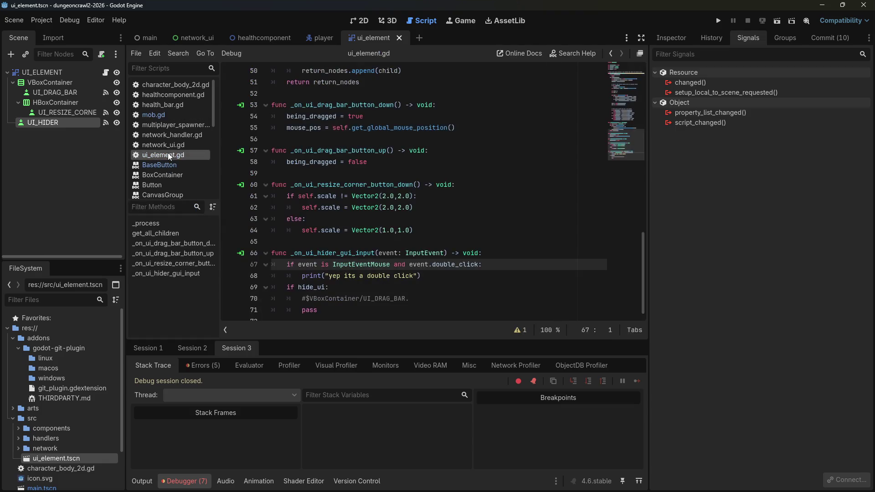
pyautogui.click(370, 231)
pyautogui.click(381, 264)
pyautogui.hotkey('ctrl', 'Right')
pyautogui.write('Click')
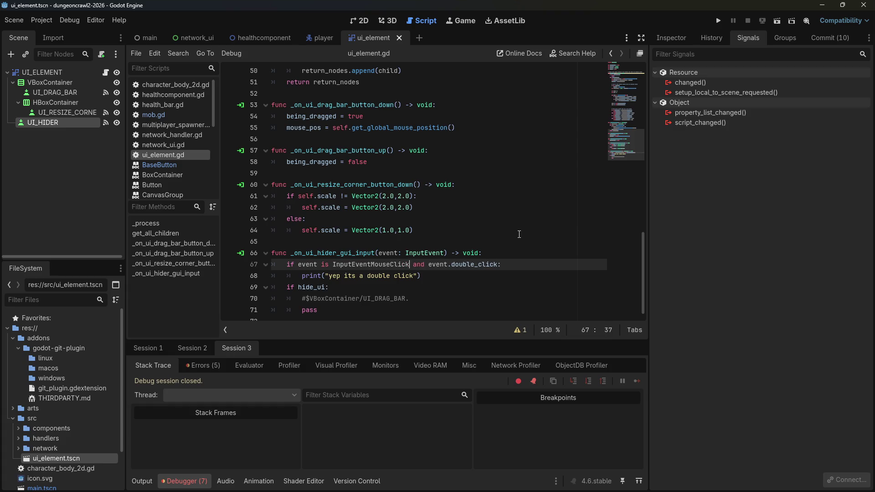
pyautogui.moveTo(390, 264); pyautogui.dragTo(409, 265)
pyautogui.press('BackSpace')
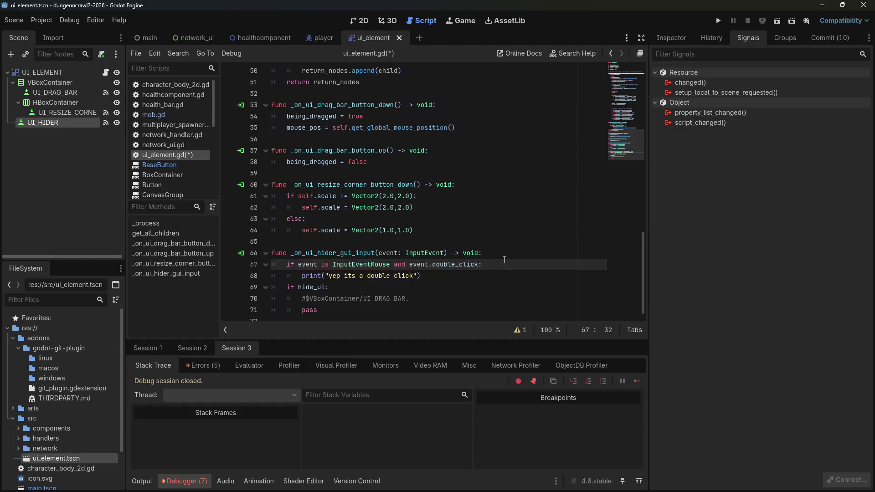
pyautogui.press('BackSpace')
pyautogui.press('BackSpace')
pyautogui.press('BackSpace')
pyautogui.write('M')
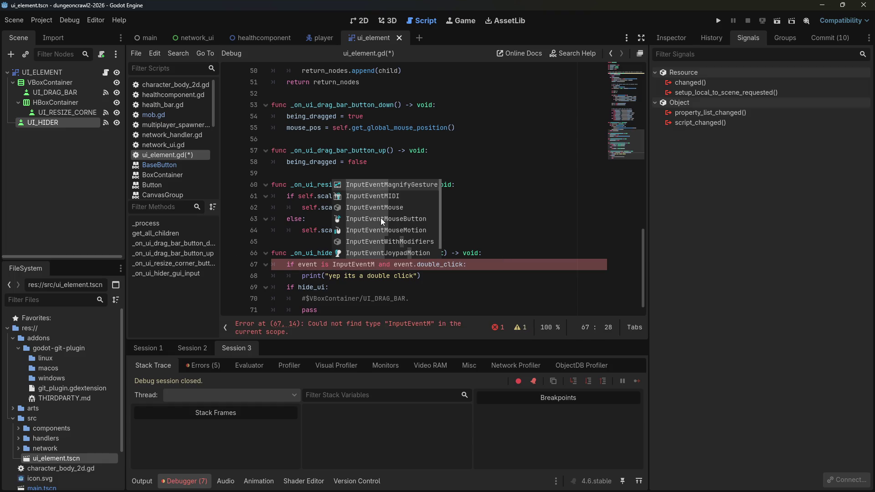
pyautogui.click(381, 219)
pyautogui.click(461, 224)
# Step: Run the game, double-click the Dragbar twice to print 'yep its a double click', then return to 2D
pyautogui.click(718, 21)
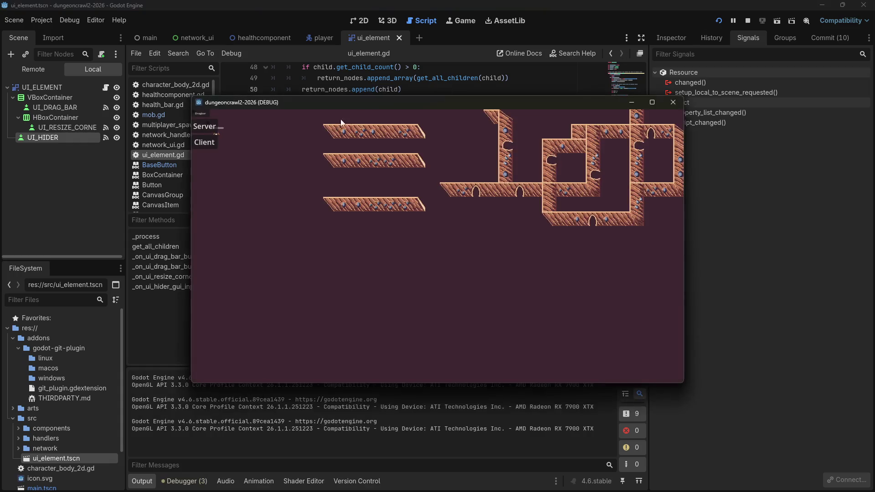
pyautogui.doubleClick(194, 112)
pyautogui.doubleClick(193, 112)
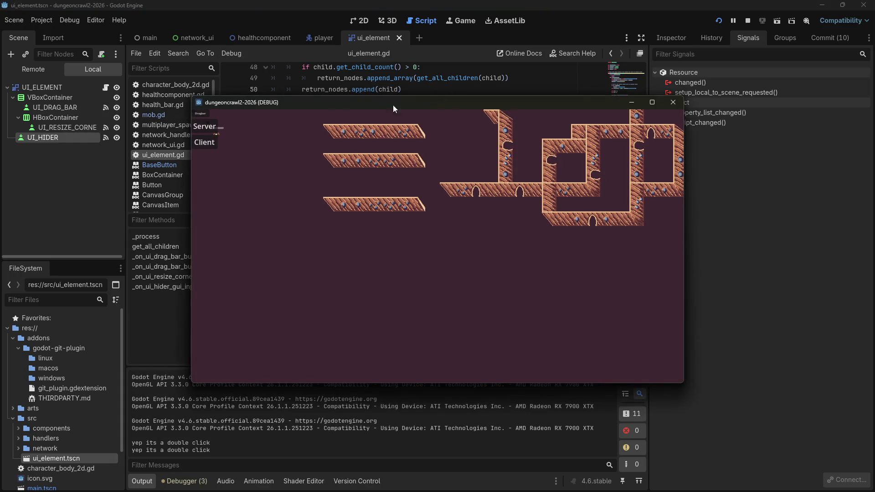
pyautogui.click(671, 103)
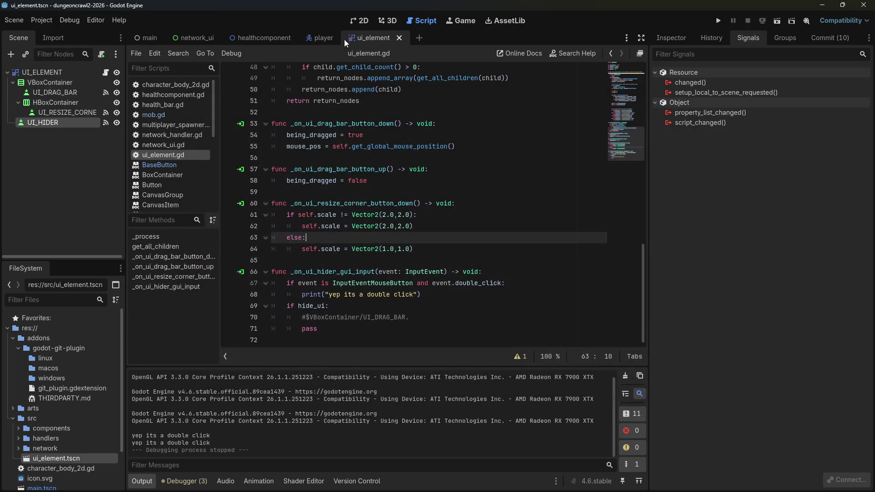
pyautogui.click(354, 21)
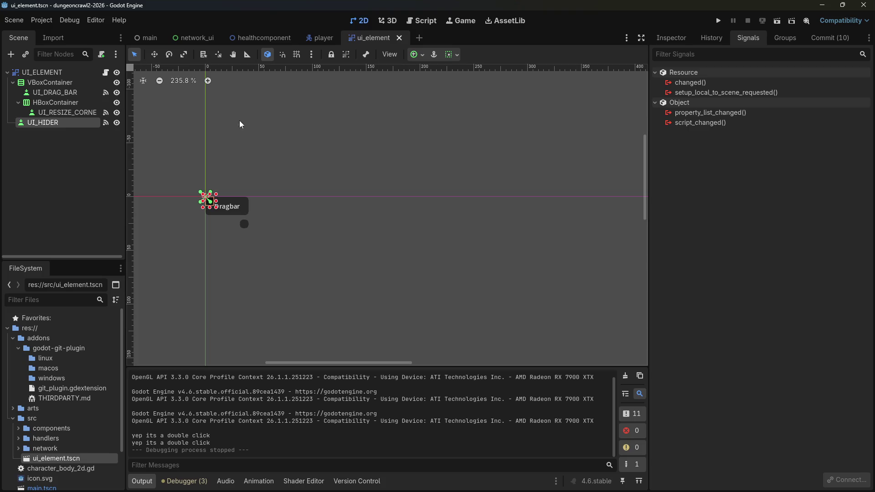
# Step: Try UI_HIDER at the top of UI_ELEMENT's children, then move it back below the containers
pyautogui.click(55, 73)
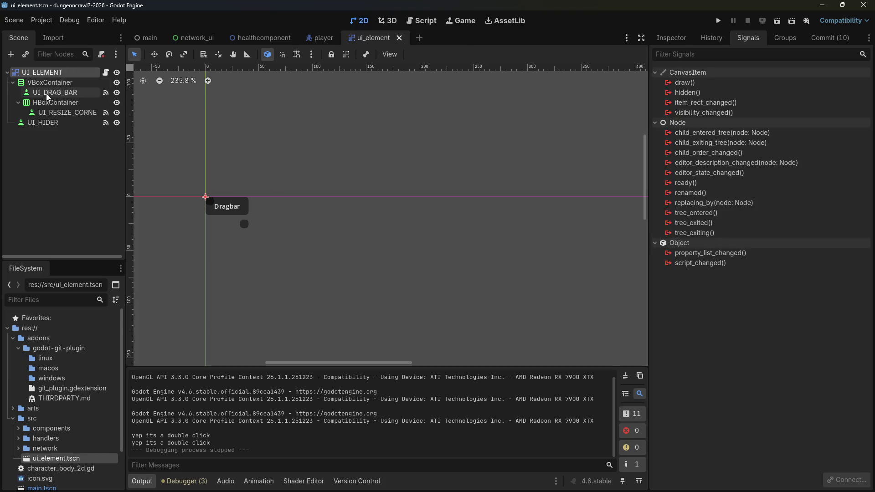
pyautogui.moveTo(43, 122); pyautogui.dragTo(28, 79)
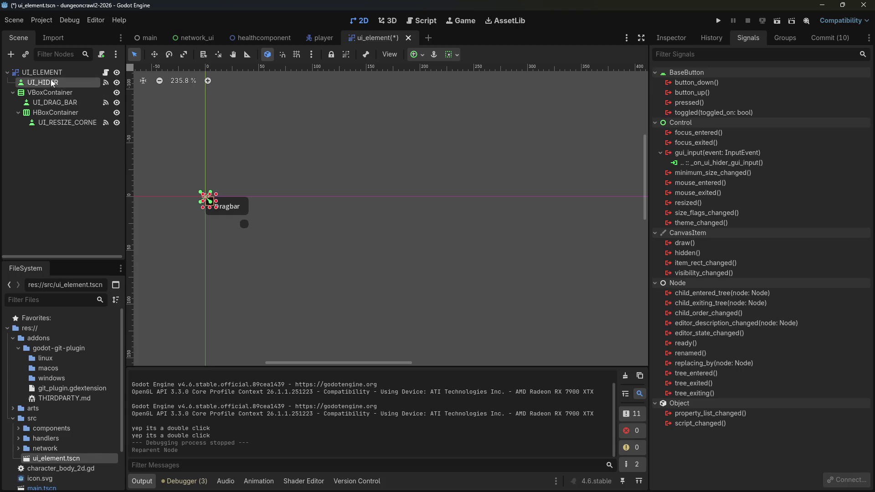
pyautogui.doubleClick(46, 82)
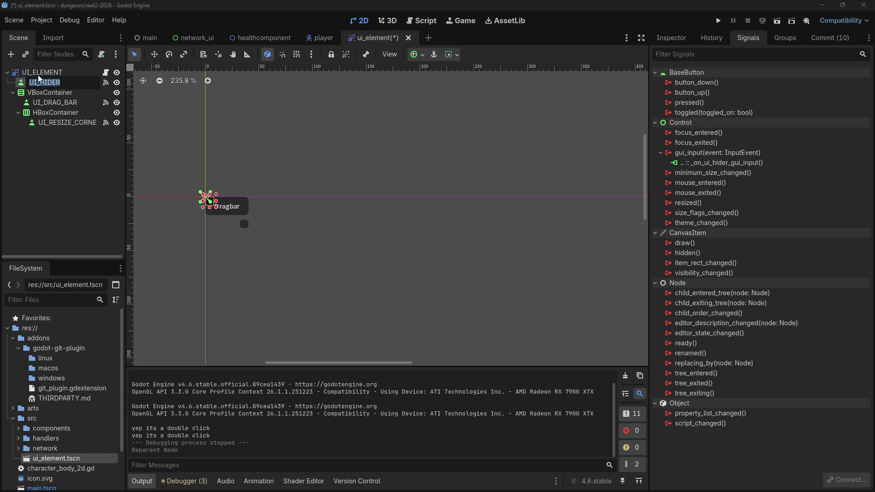
pyautogui.press('Return')
pyautogui.click(13, 93)
pyautogui.click(13, 92)
pyautogui.doubleClick(41, 83)
pyautogui.moveTo(31, 132)
pyautogui.mouseDown()
pyautogui.moveTo(21, 126)
pyautogui.moveTo(24, 81)
pyautogui.mouseUp()
# Step: Select UI_HIDER and show all its Inspector properties by clearing the 'focus' filter
pyautogui.click(23, 83)
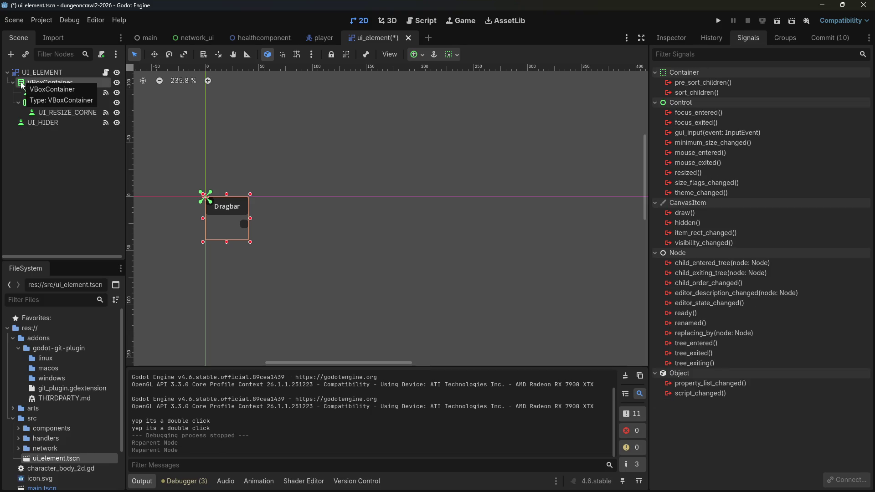
pyautogui.click(36, 124)
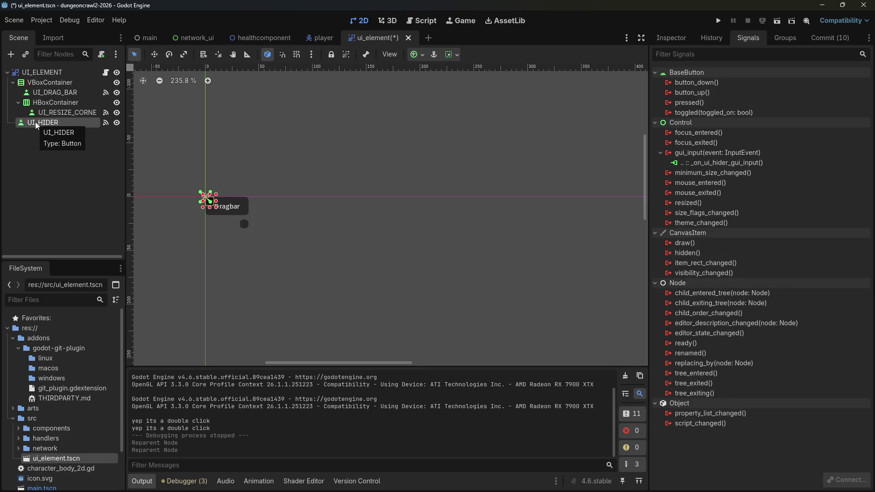
pyautogui.click(669, 39)
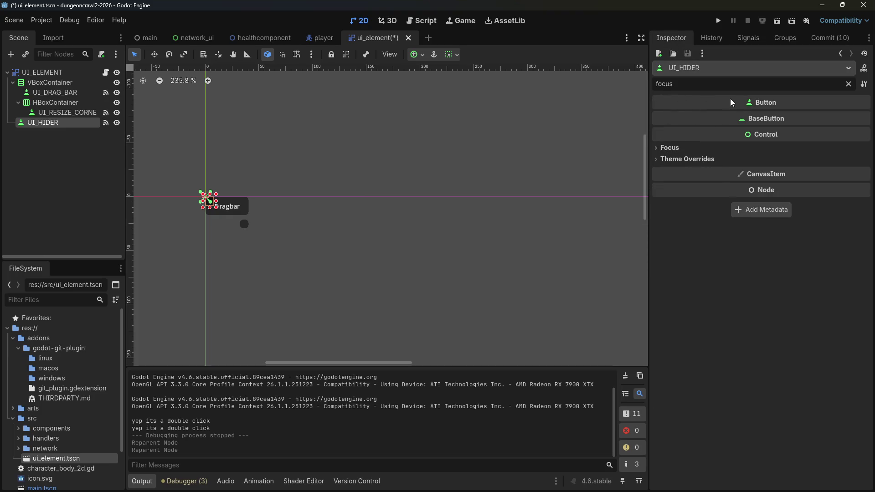
pyautogui.click(849, 84)
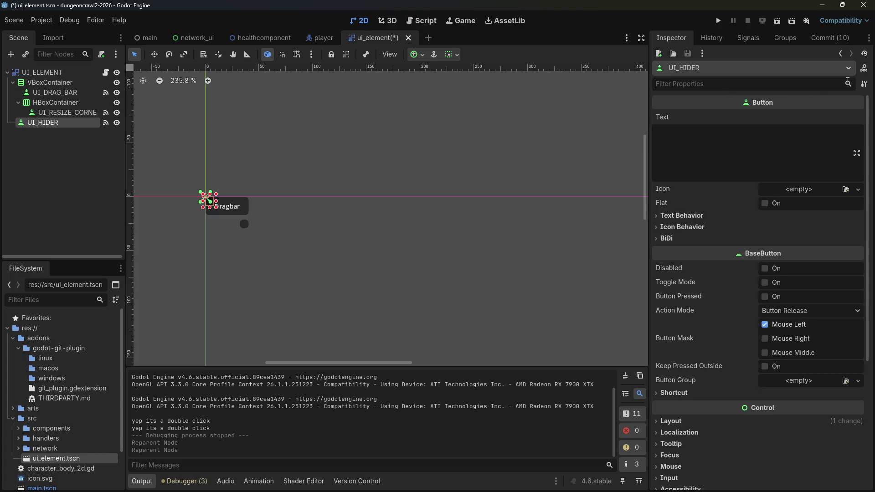
pyautogui.hotkey('alt', 'Tab')
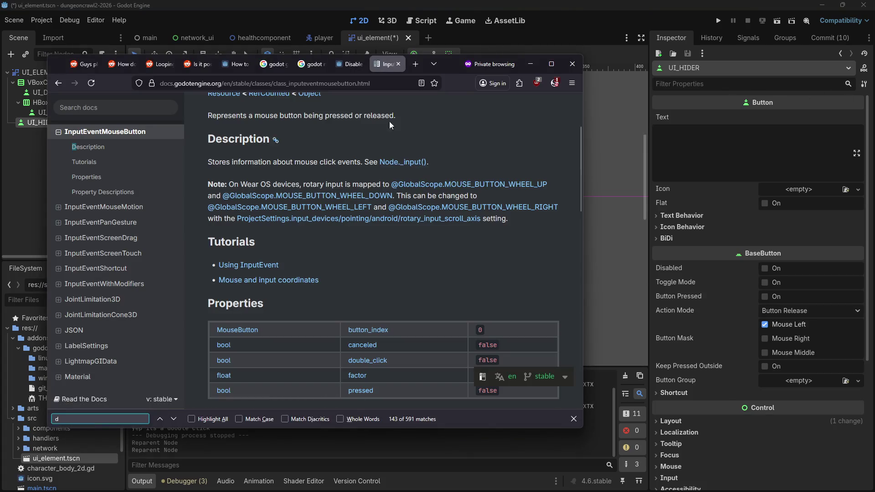
# Step: Search Google for 'godot make button the size of the canvasgroup' and skim the results
pyautogui.click(370, 84)
pyautogui.write('godot mak')
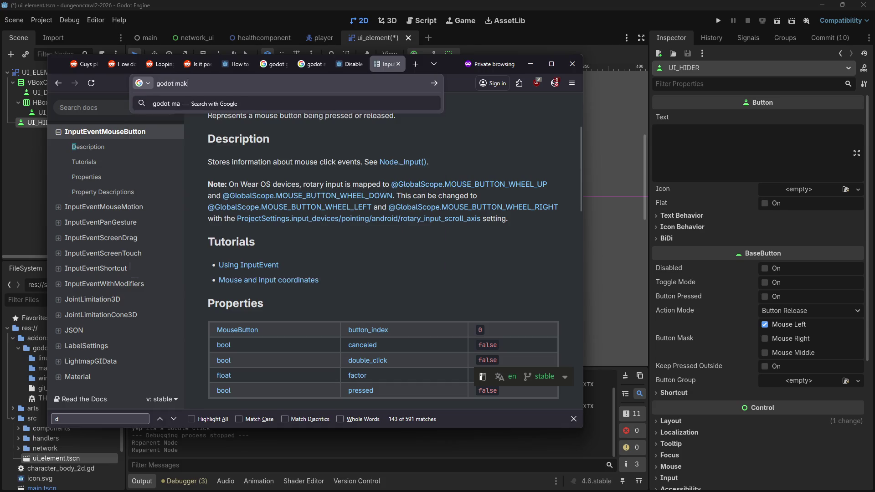
pyautogui.write('e button the siz')
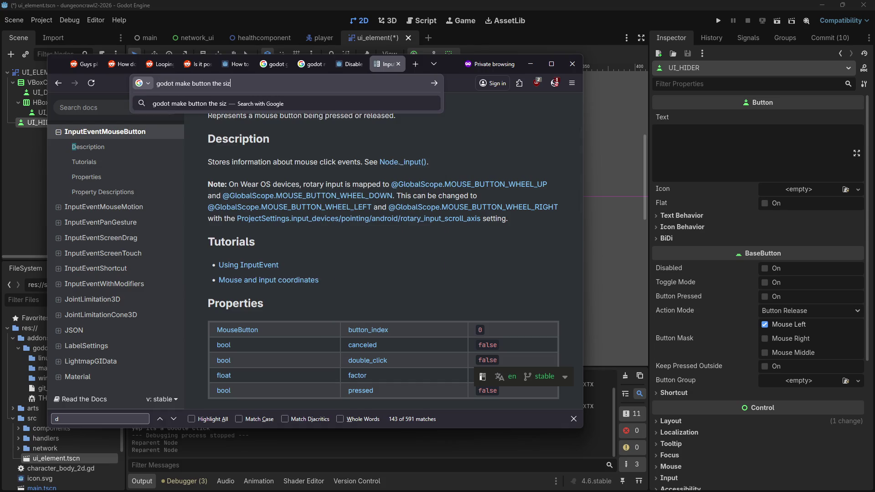
pyautogui.write('e of the canvasgroup')
pyautogui.press('Return')
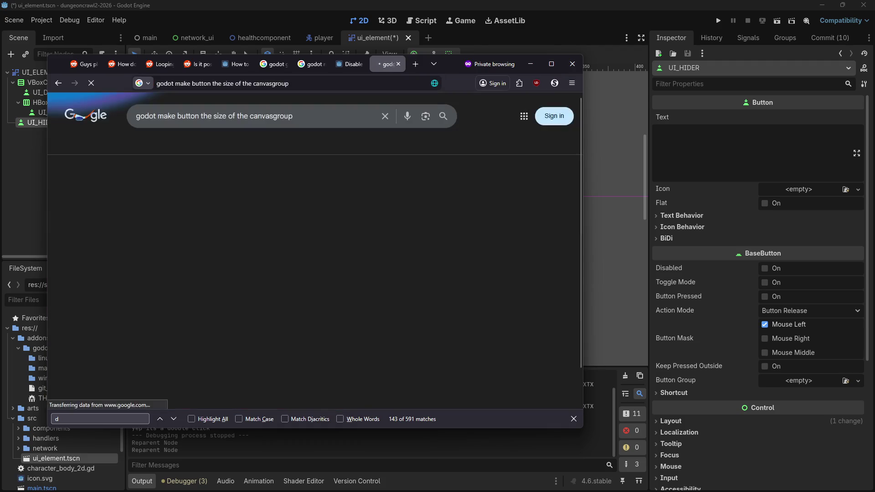
pyautogui.scroll(-3, 262, 278)
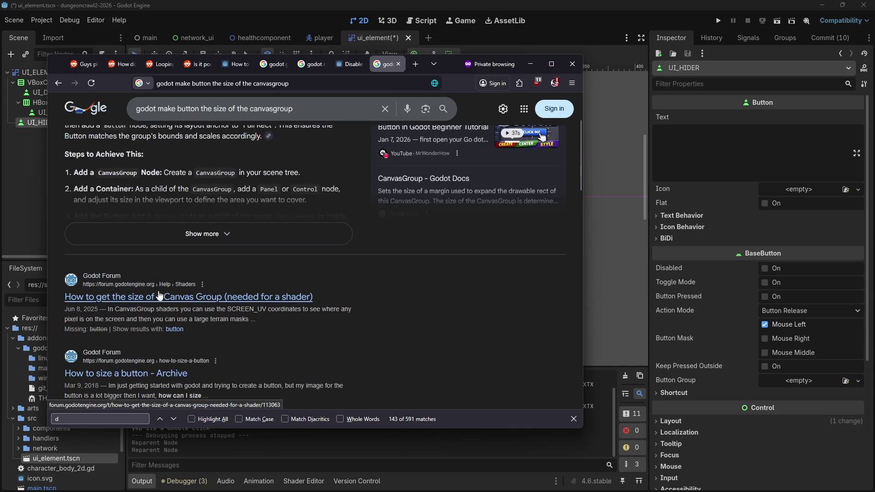
pyautogui.scroll(2, 173, 291)
pyautogui.scroll(-4, 175, 298)
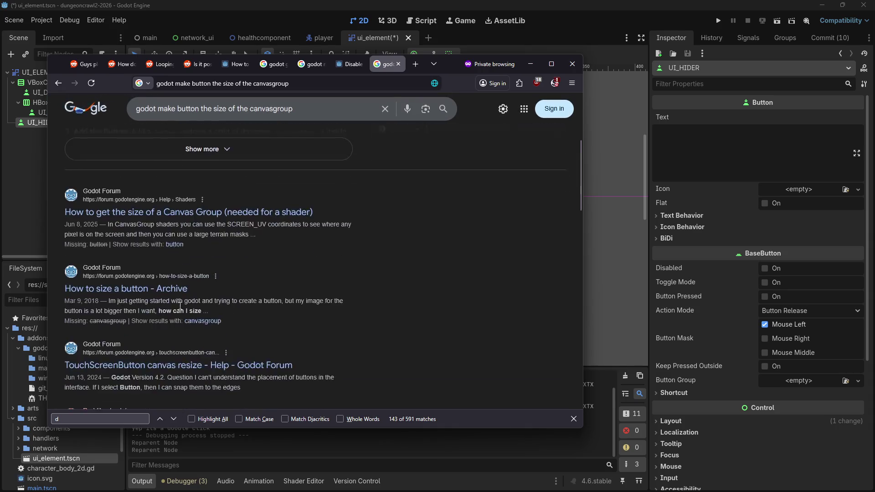
pyautogui.click(606, 286)
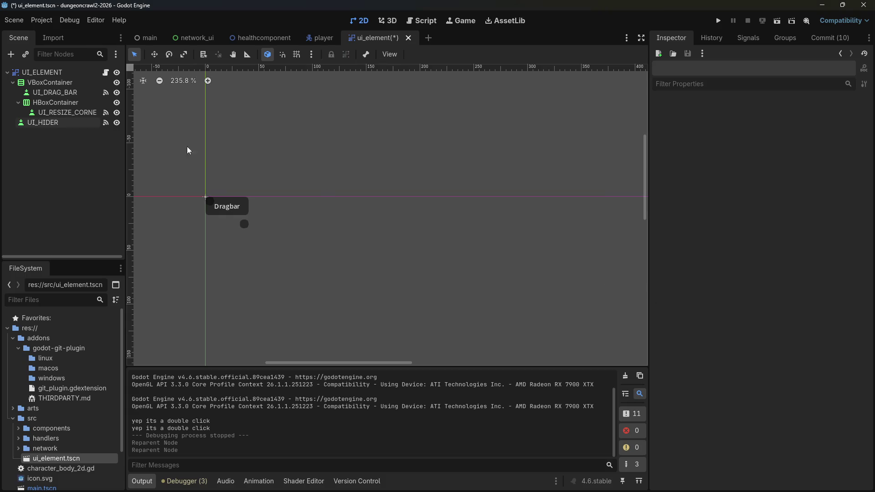
# Step: Select UI_HIDER and read the Button Mask property's tooltip in the Inspector
pyautogui.click(55, 122)
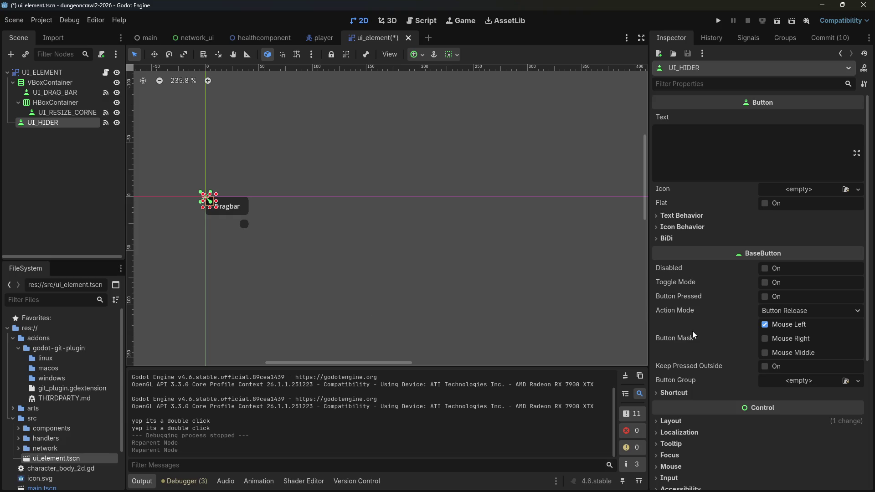
pyautogui.moveTo(693, 331)
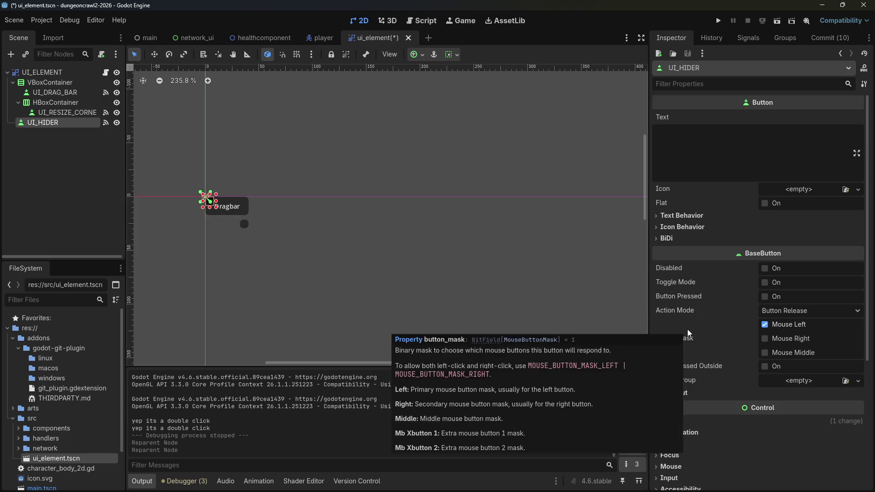
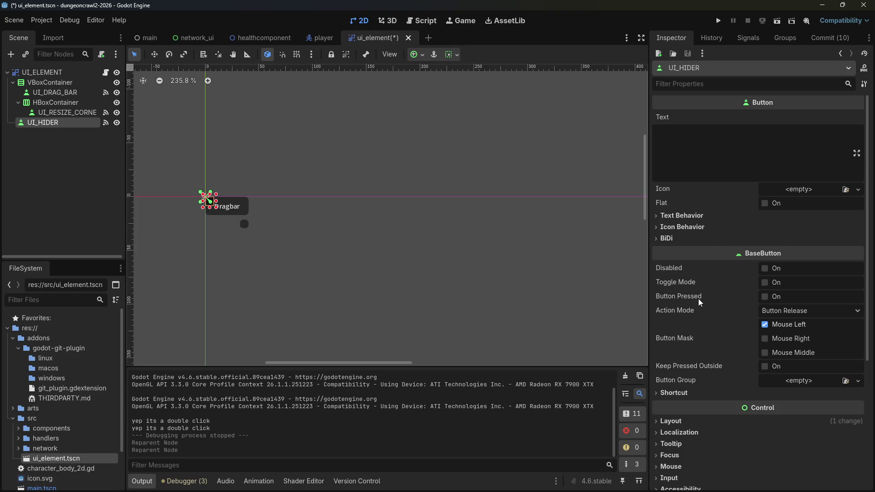
# Step: Expand and collapse UI_HIDER's layout properties in the Inspector
pyautogui.scroll(-2, 634, 319)
pyautogui.scroll(-2, 668, 339)
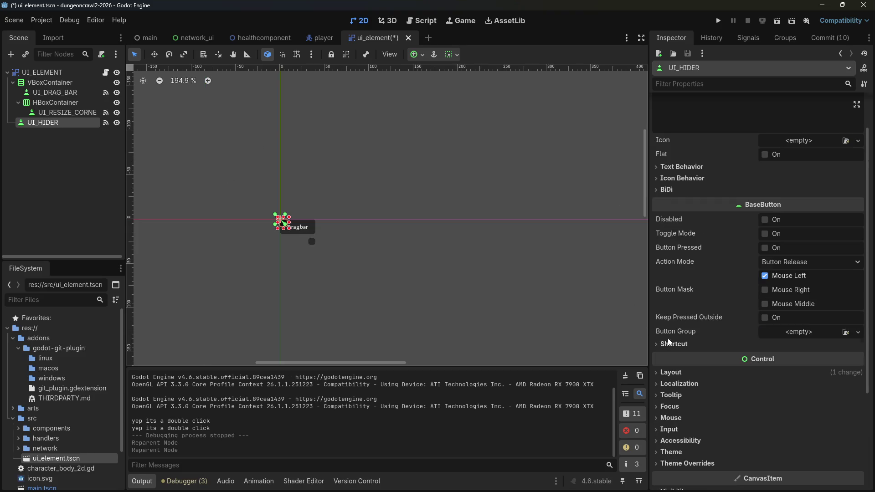
pyautogui.click(671, 373)
pyautogui.scroll(-4, 673, 369)
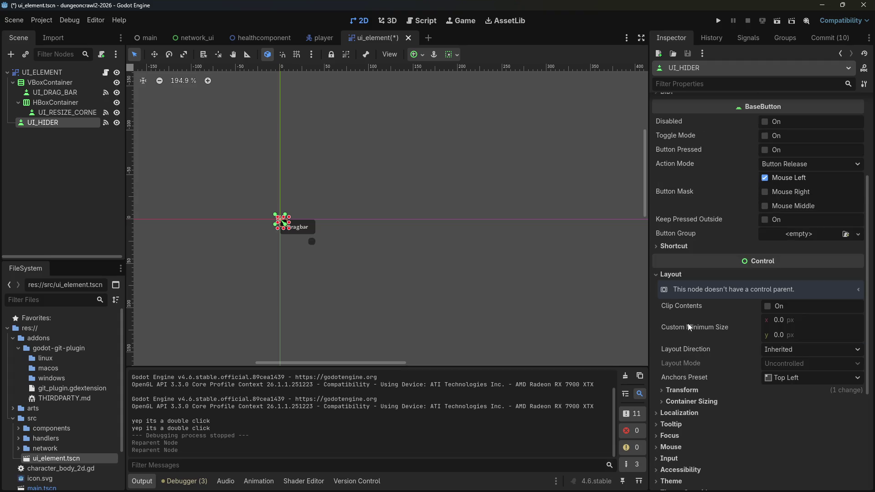
pyautogui.click(665, 277)
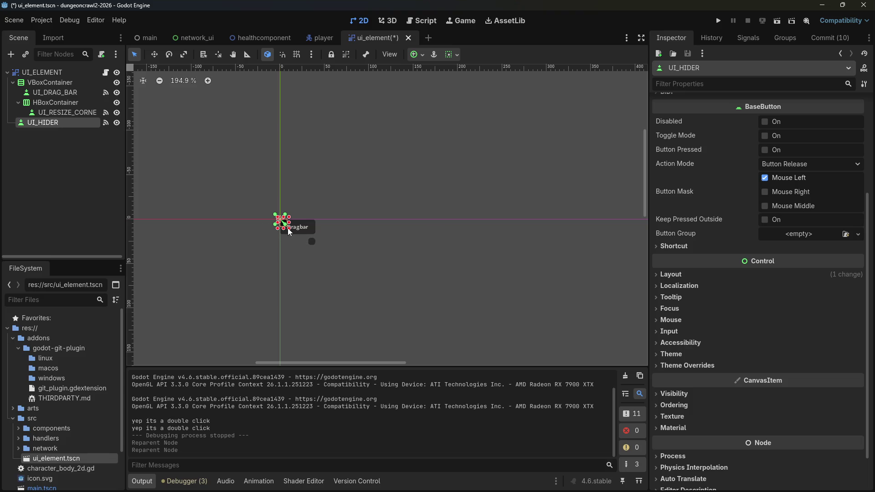
# Step: Inspect UI_ELEMENT, VBoxContainer, UI_HIDER, UI_RESIZE_CORNER, HBoxContainer and UI_DRAG_BAR in turn
pyautogui.click(72, 73)
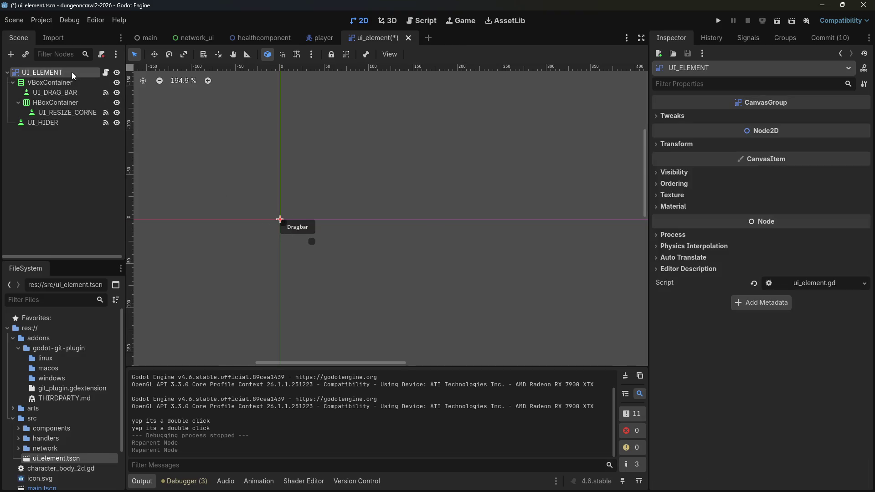
pyautogui.click(62, 121)
pyautogui.click(58, 83)
pyautogui.click(57, 122)
pyautogui.click(53, 114)
pyautogui.click(52, 107)
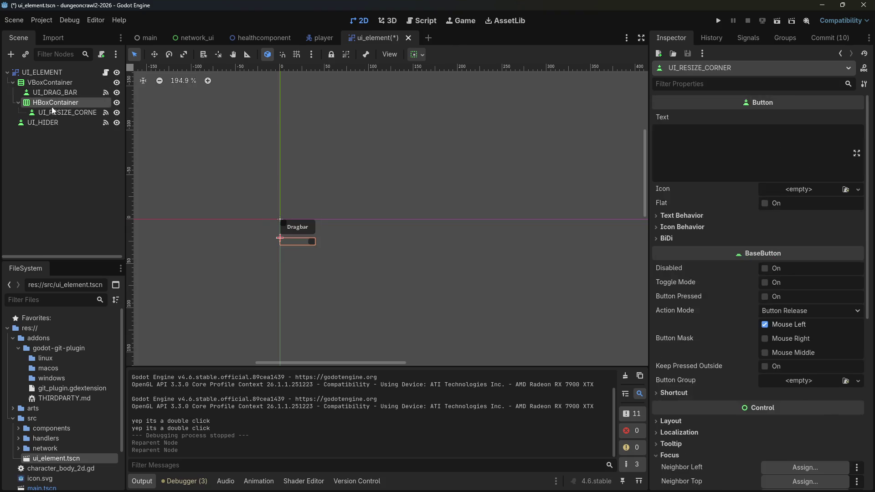
pyautogui.click(53, 91)
pyautogui.click(53, 83)
pyautogui.click(31, 124)
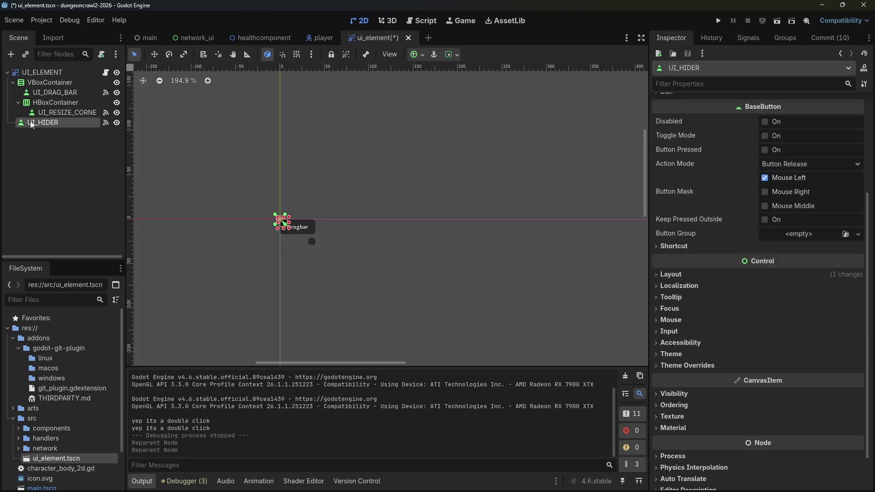
pyautogui.click(29, 83)
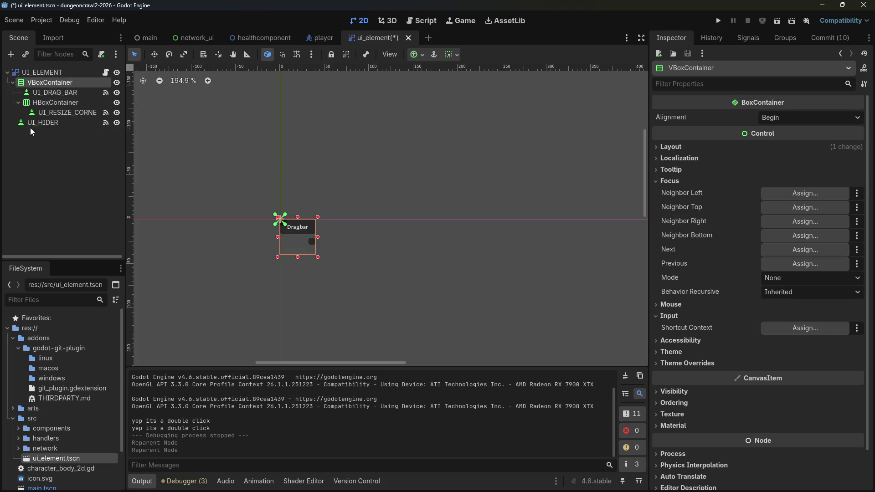
pyautogui.click(30, 123)
pyautogui.click(39, 93)
pyautogui.click(40, 84)
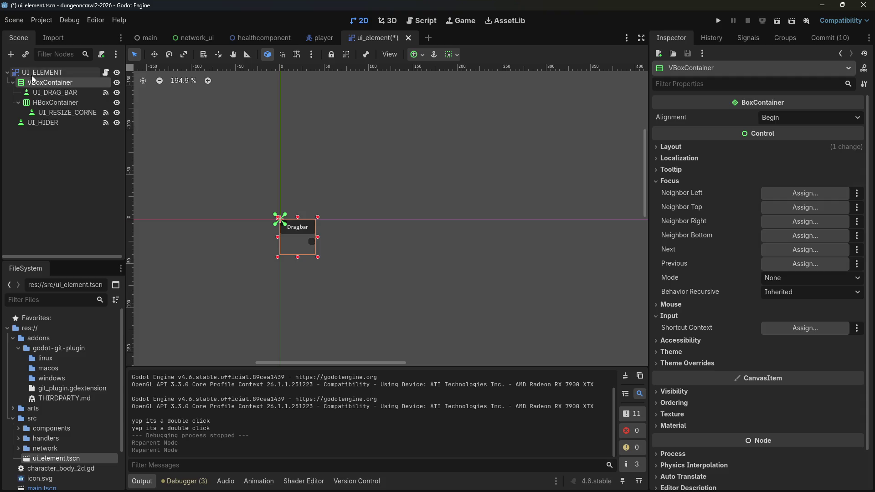
# Step: Add a plain Container child to UI_ELEMENT, found by searching 'container'
pyautogui.rightClick(33, 74)
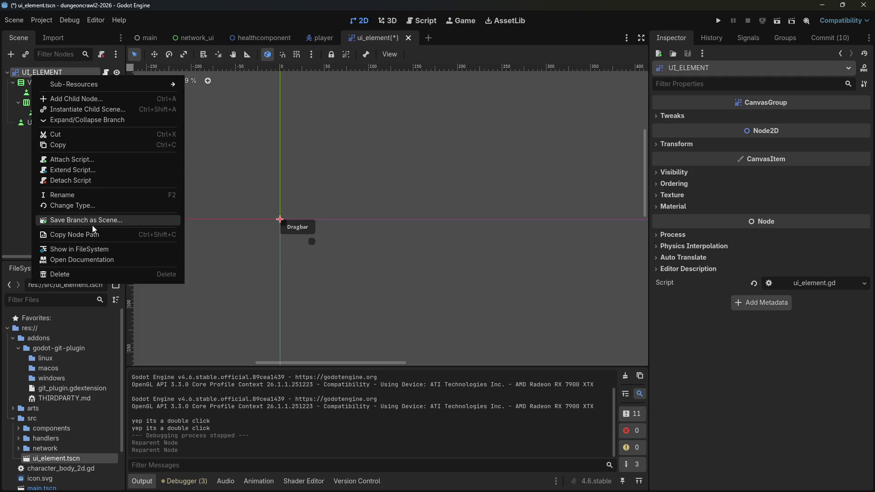
pyautogui.click(101, 101)
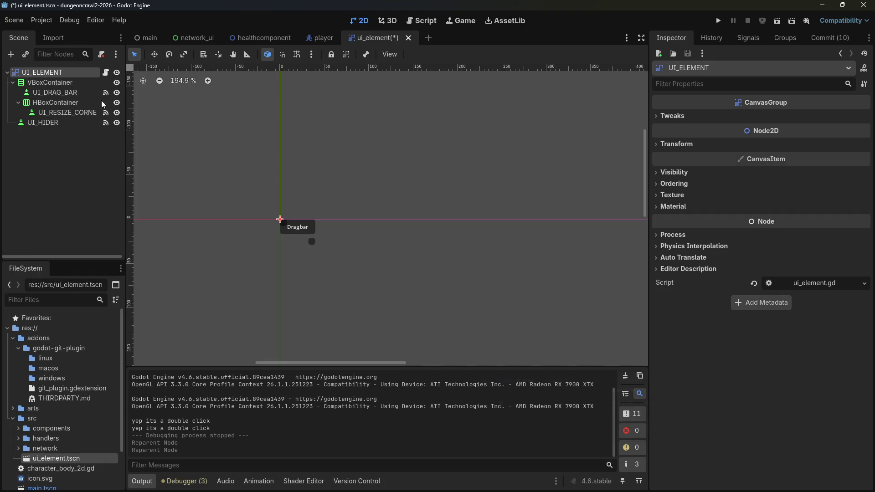
pyautogui.write('container')
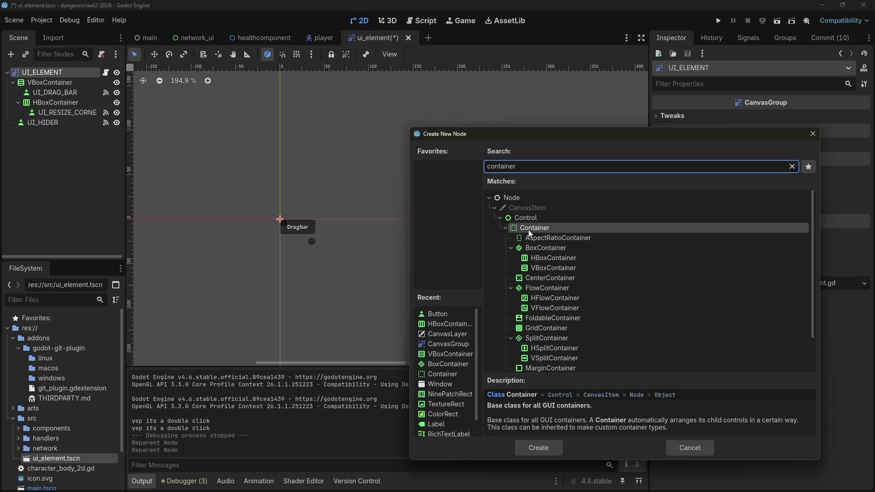
pyautogui.scroll(-2, 592, 270)
pyautogui.scroll(2, 591, 273)
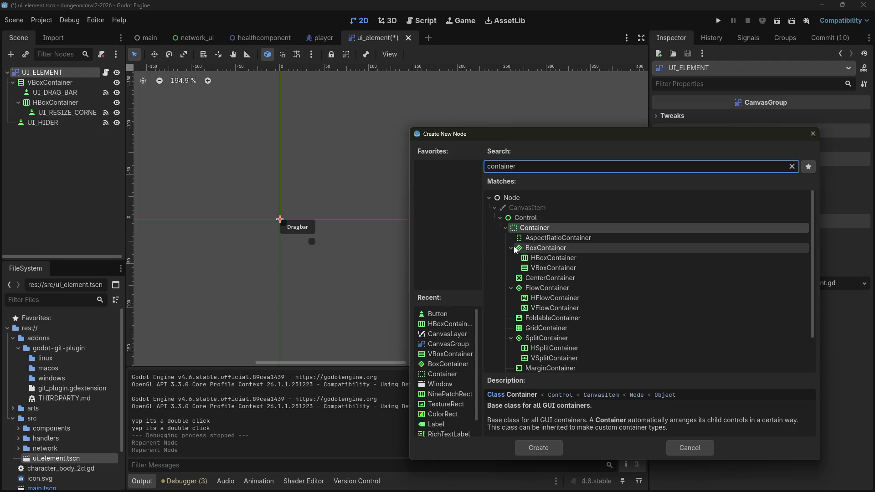
pyautogui.click(511, 248)
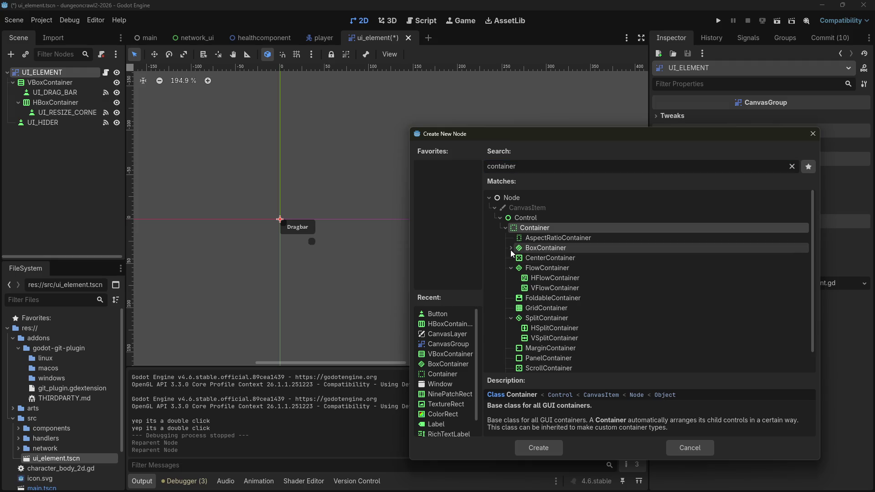
pyautogui.click(511, 267)
pyautogui.click(511, 298)
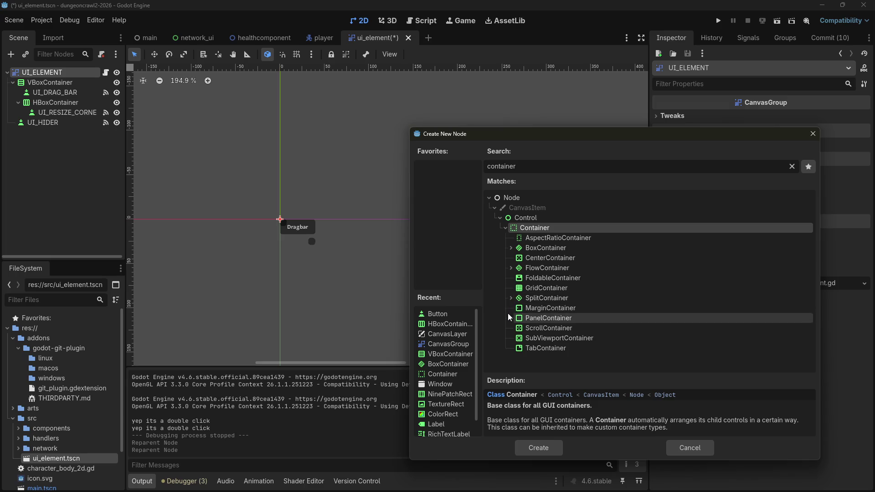
pyautogui.click(537, 445)
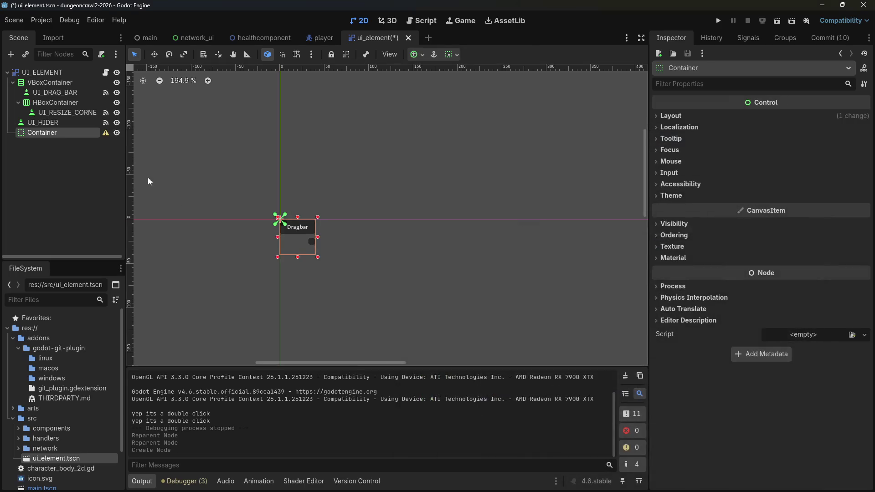
# Step: Trial-move UI_HIDER and VBoxContainer into the Container, then undo the reparenting and Container creation
pyautogui.moveTo(41, 123); pyautogui.dragTo(41, 135)
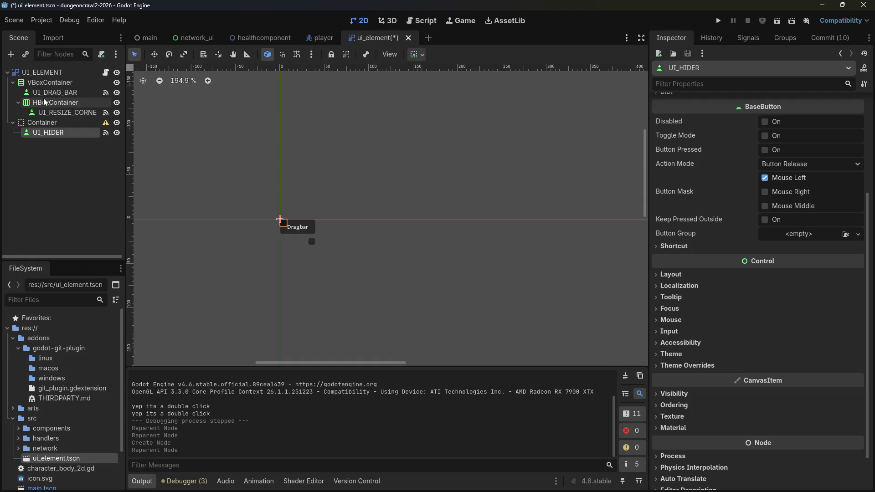
pyautogui.moveTo(45, 82); pyautogui.dragTo(42, 121)
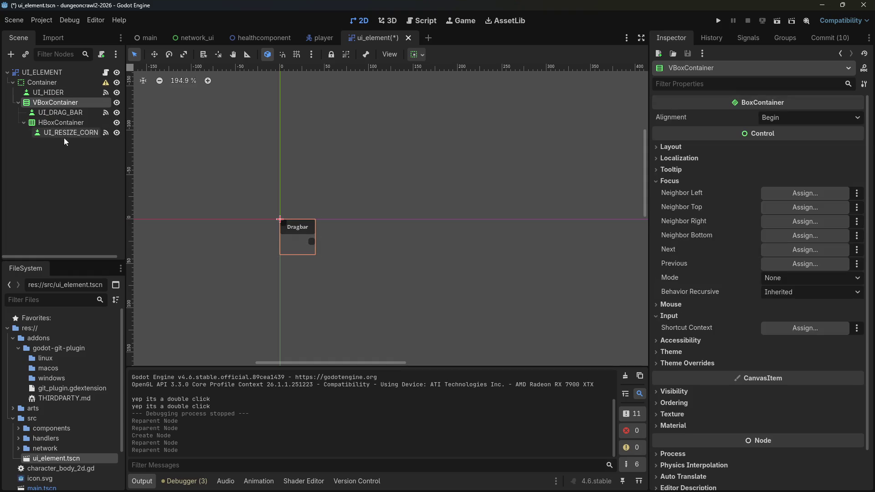
pyautogui.click(45, 90)
pyautogui.click(44, 102)
pyautogui.click(43, 92)
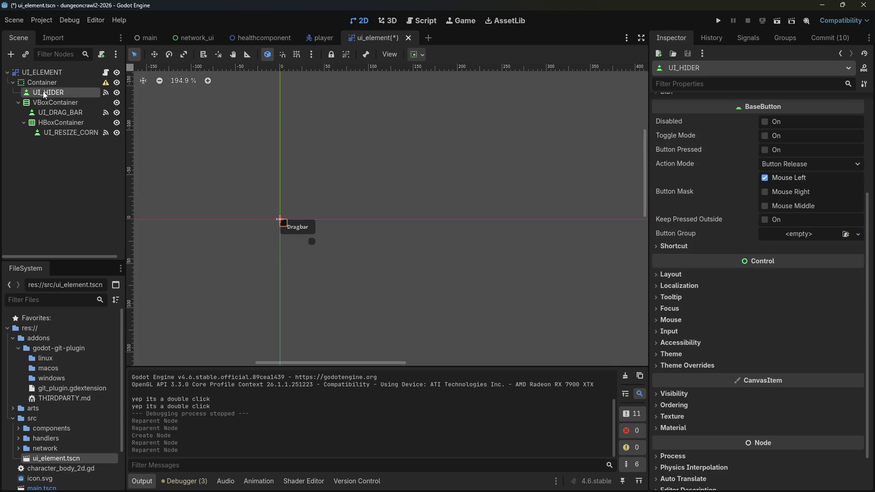
pyautogui.hotkey('ctrl', 'z')
pyautogui.hotkey('ctrl', 'z')
pyautogui.hotkey('ctrl', 'z')
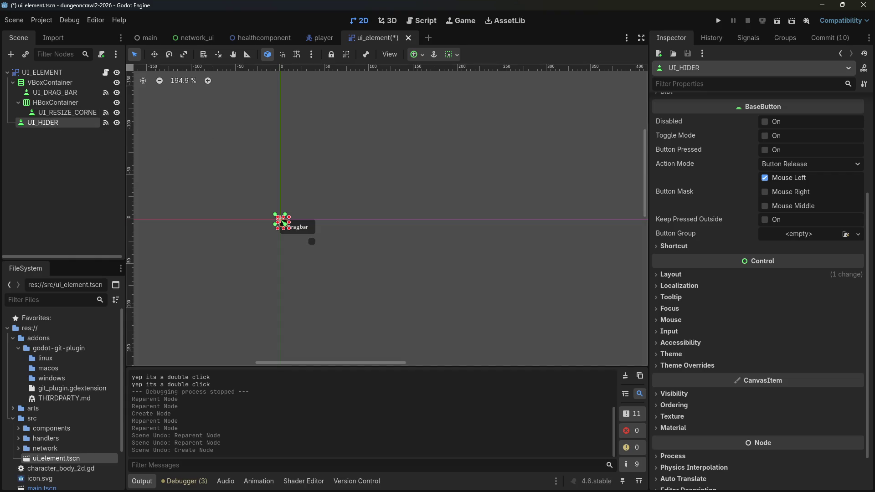
pyautogui.hotkey('alt', 'Tab')
# Step: Search Google for 'godot button fill container', then return to the Godot editor
pyautogui.moveTo(294, 109); pyautogui.dragTo(136, 110)
pyautogui.write('godot ')
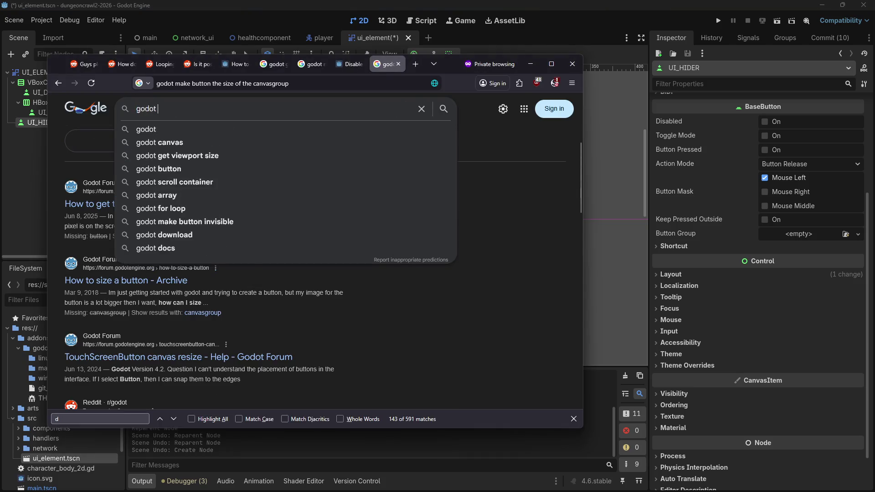
pyautogui.write('button fill ')
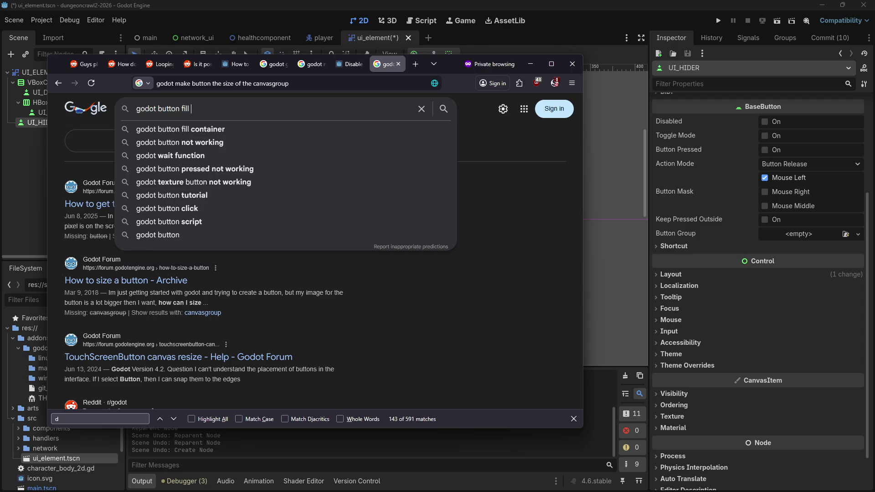
pyautogui.write('container')
pyautogui.press('Return')
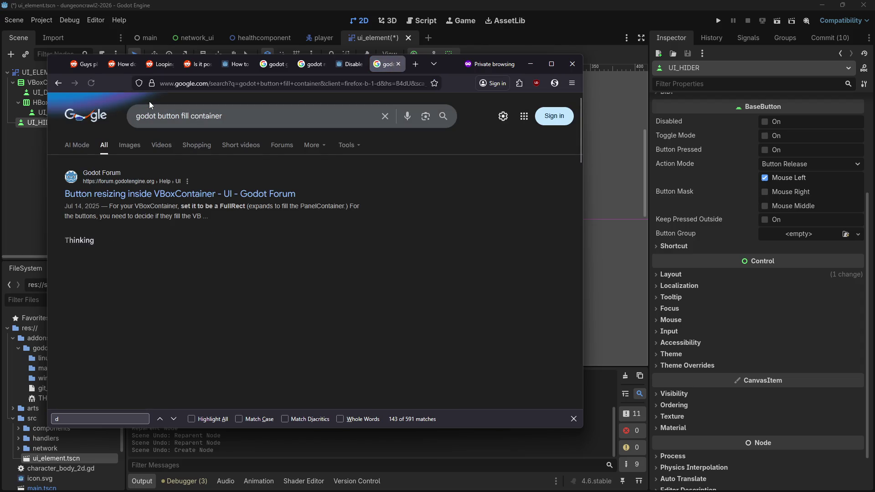
pyautogui.click(615, 185)
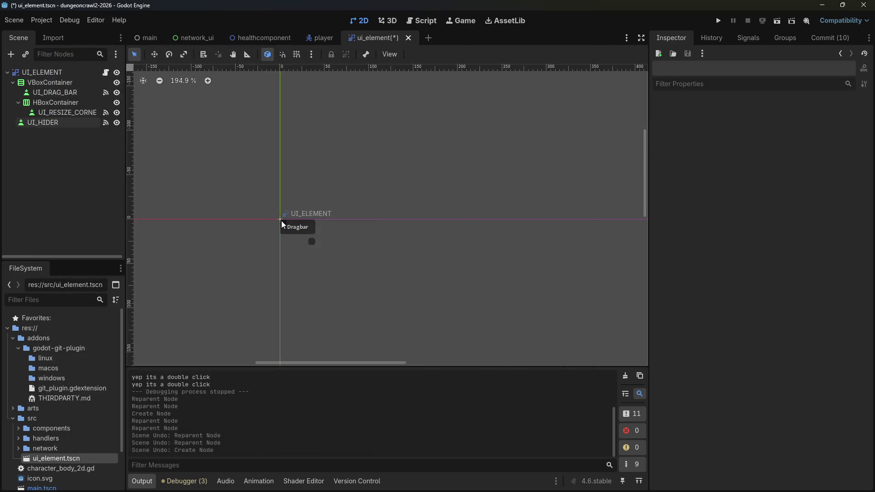
# Step: Test UI_HIDER with a custom minimum width of 99999, then reset it to zero
pyautogui.click(31, 123)
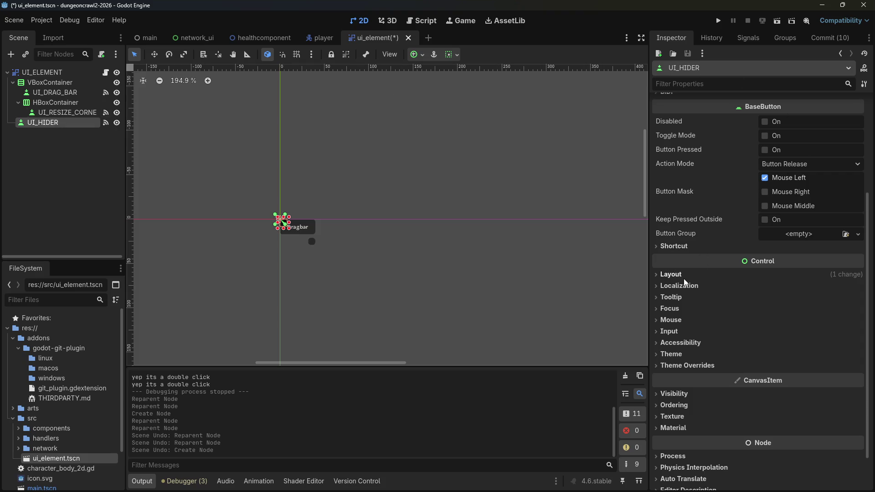
pyautogui.click(656, 275)
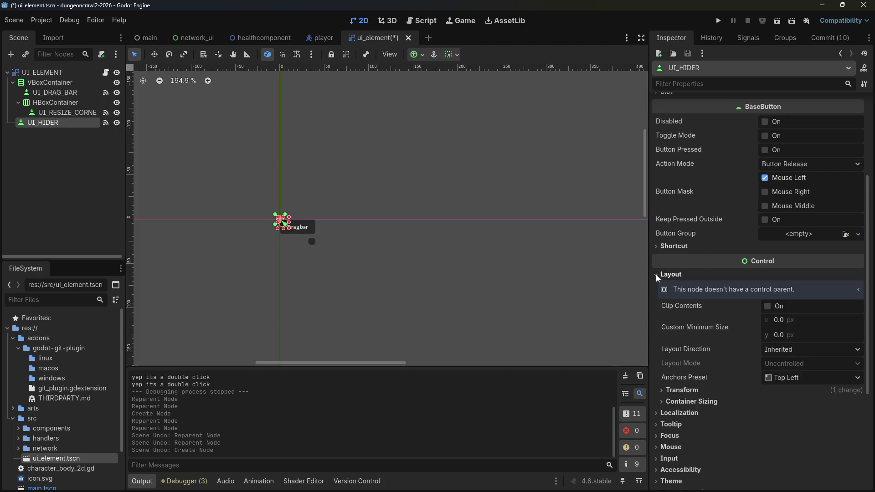
pyautogui.moveTo(715, 328)
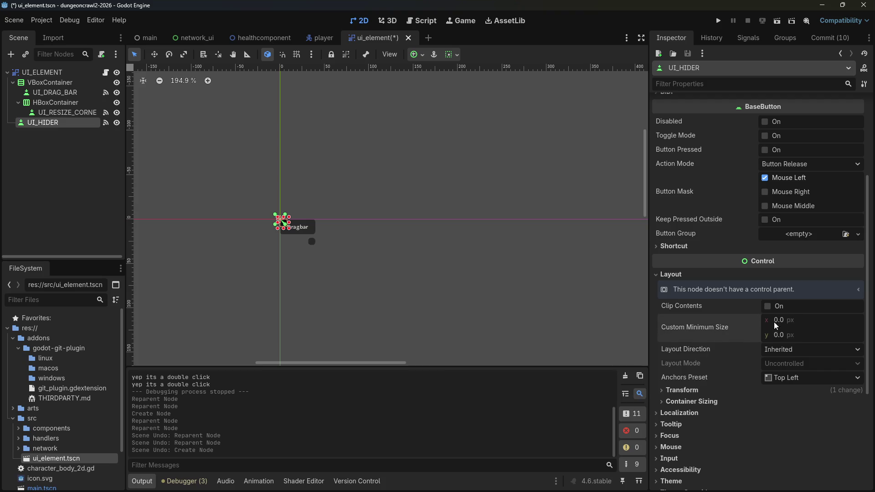
pyautogui.write('99999')
pyautogui.press('Return')
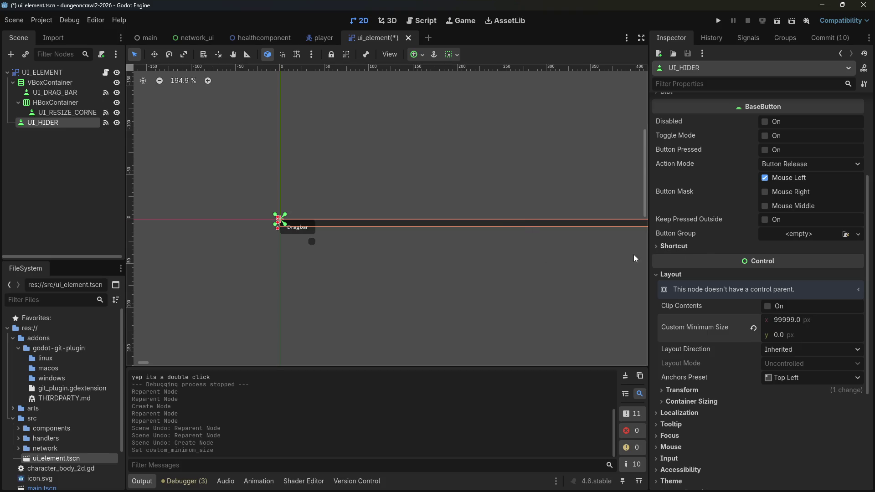
pyautogui.moveTo(540, 304)
pyautogui.mouseDown()
pyautogui.moveTo(136, 323)
pyautogui.moveTo(624, 295)
pyautogui.mouseUp()
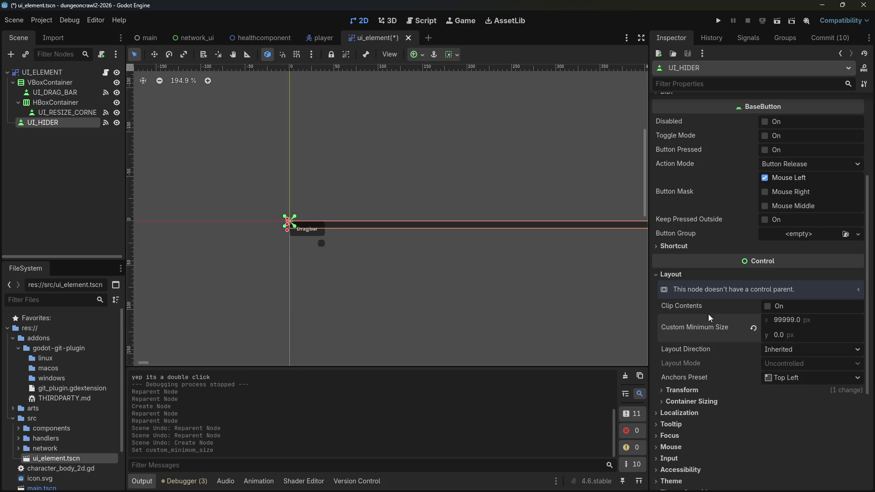
pyautogui.click(752, 327)
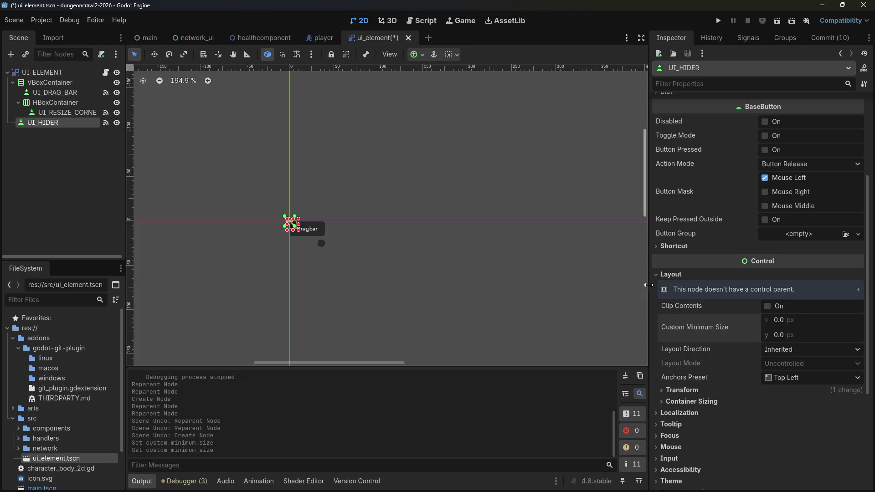
# Step: Revert UI_HIDER's Transform size to its default 8 × 8 px
pyautogui.click(683, 390)
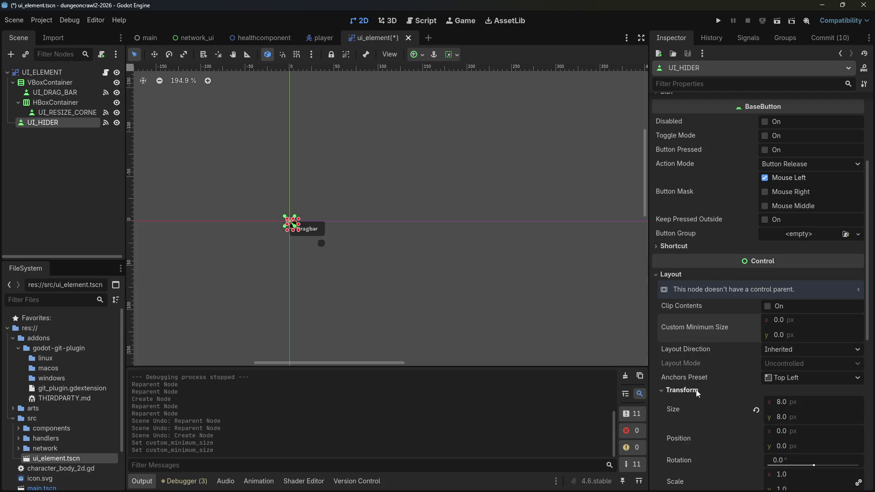
pyautogui.scroll(-4, 696, 390)
pyautogui.click(756, 313)
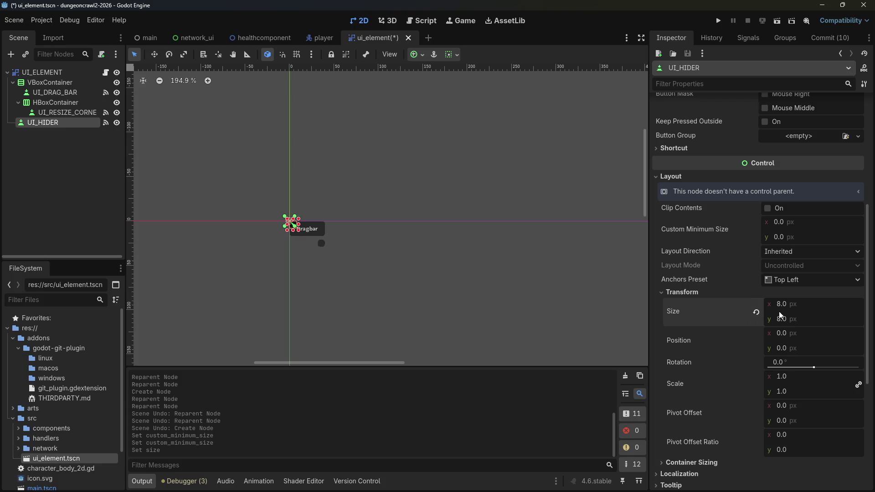
pyautogui.click(756, 315)
pyautogui.click(756, 317)
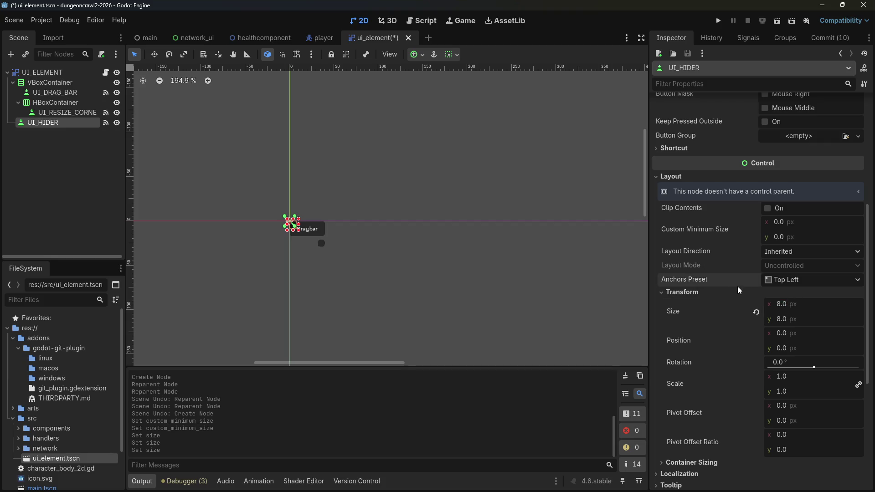
pyautogui.scroll(-2, 740, 317)
# Step: Set UI_HIDER's container sizing to Fill with Expand on, horizontally and vertically
pyautogui.scroll(-2, 740, 317)
pyautogui.click(702, 366)
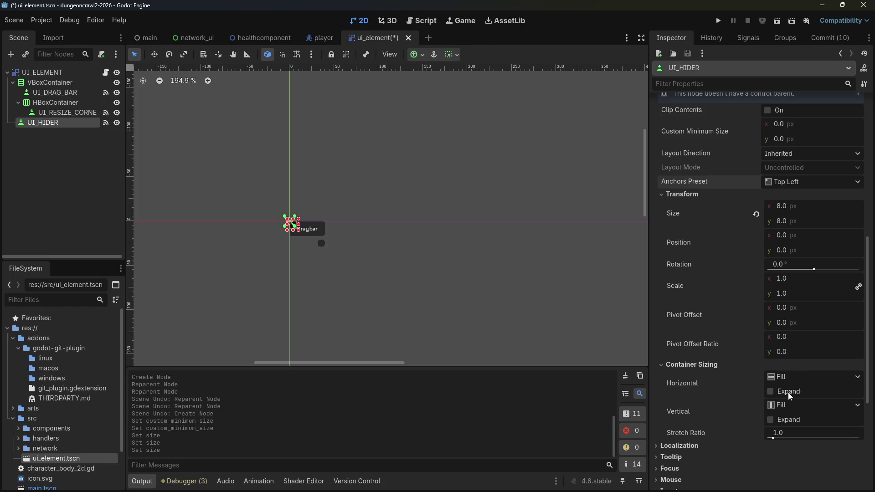
pyautogui.click(771, 392)
pyautogui.click(770, 420)
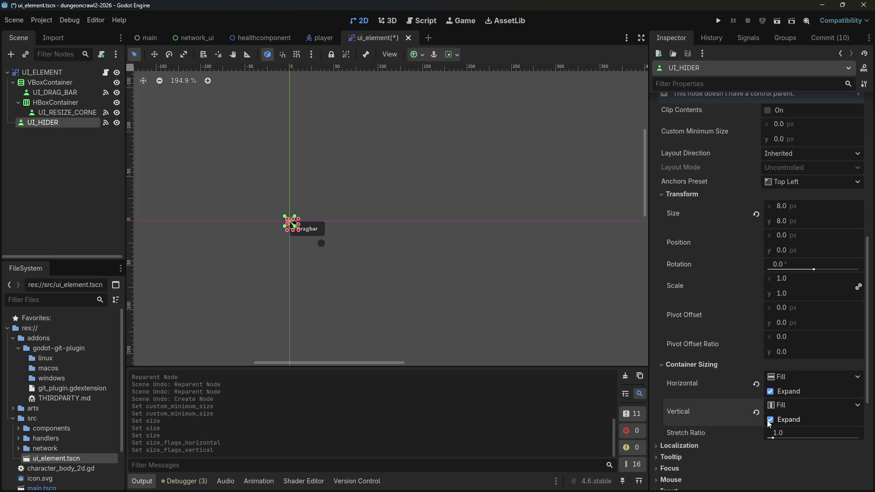
pyautogui.click(771, 420)
pyautogui.click(771, 391)
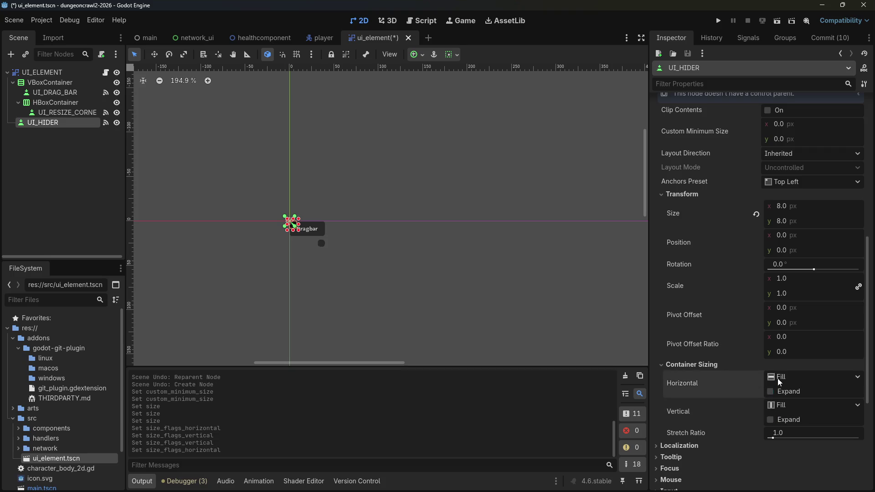
pyautogui.click(778, 378)
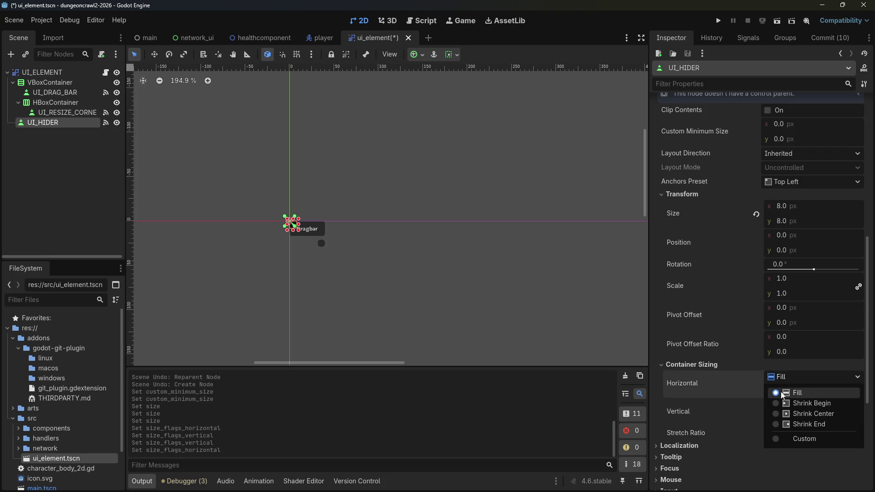
pyautogui.click(778, 394)
pyautogui.click(770, 393)
pyautogui.click(771, 420)
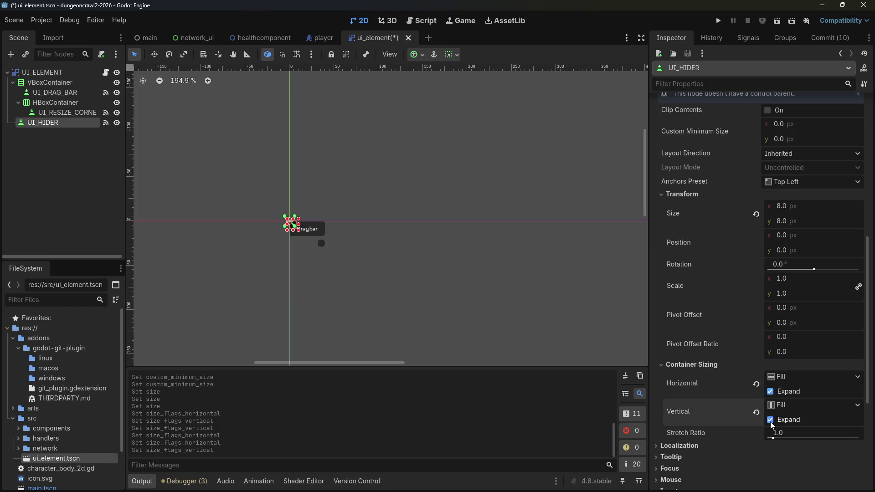
# Step: Toggle VBoxContainer's visibility off and on, then revert UI_HIDER's size to 8 × 8
pyautogui.click(115, 83)
pyautogui.click(115, 83)
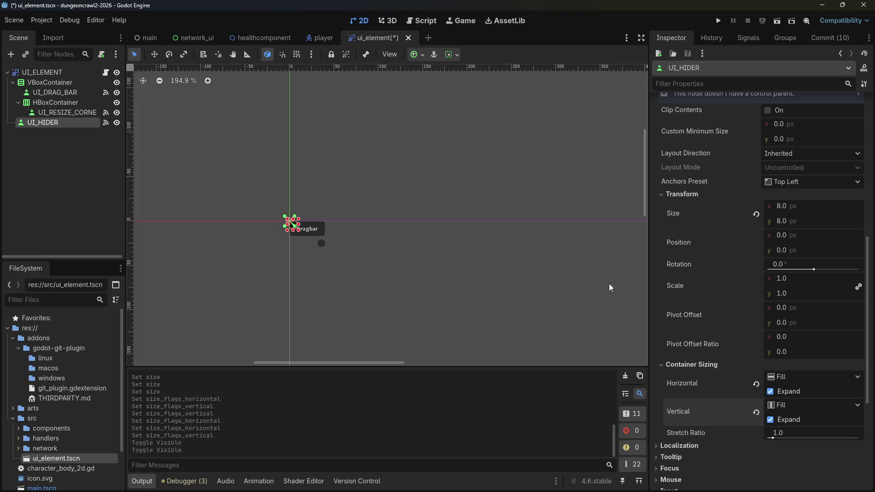
pyautogui.click(758, 214)
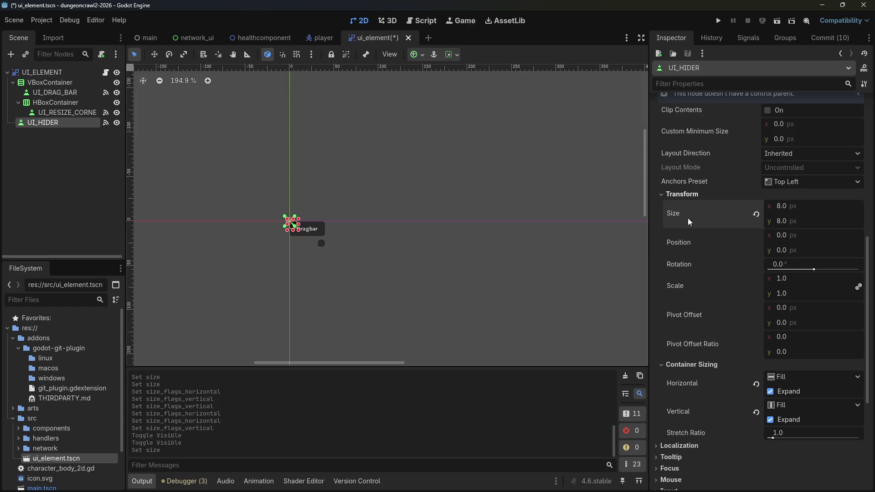
pyautogui.scroll(-5, 730, 315)
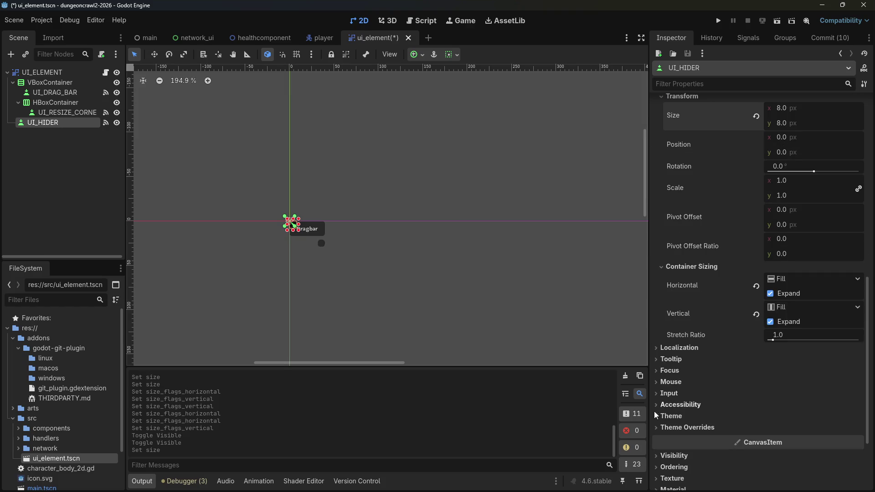
pyautogui.click(654, 418)
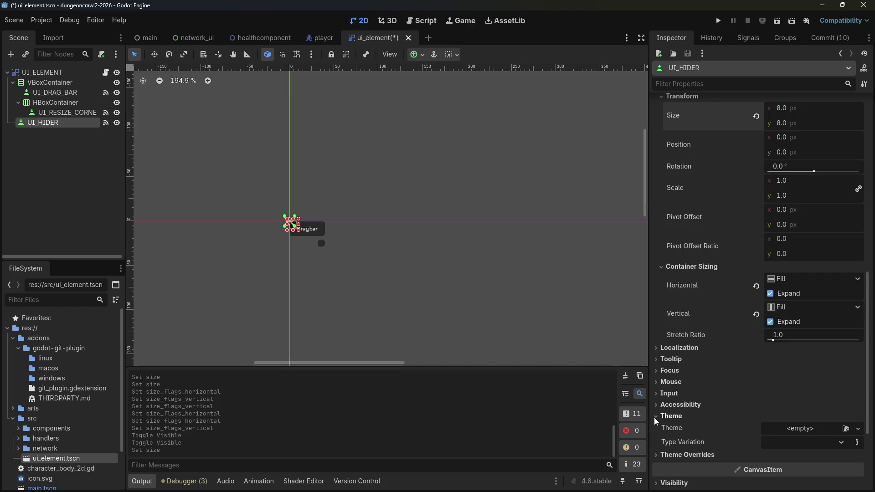
pyautogui.click(660, 454)
pyautogui.scroll(-2, 665, 452)
pyautogui.scroll(-2, 670, 444)
pyautogui.click(660, 368)
pyautogui.click(660, 367)
pyautogui.click(661, 379)
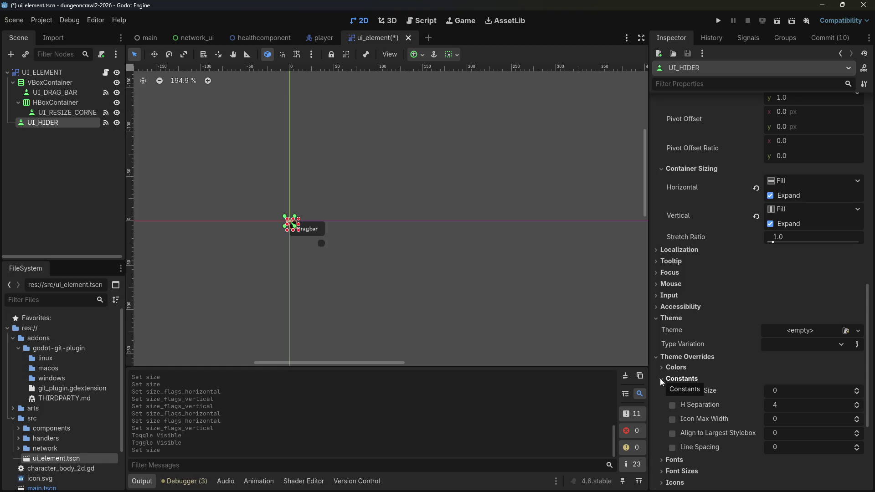
pyautogui.click(660, 378)
pyautogui.click(663, 390)
pyautogui.click(663, 390)
pyautogui.click(661, 400)
pyautogui.click(662, 402)
pyautogui.click(664, 412)
pyautogui.click(663, 413)
pyautogui.click(660, 425)
pyautogui.click(661, 423)
pyautogui.scroll(-5, 717, 399)
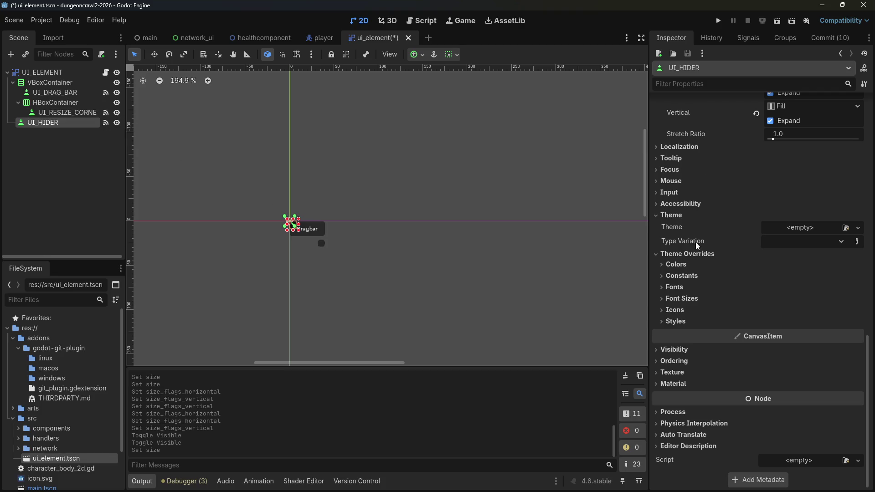
pyautogui.scroll(5, 713, 259)
pyautogui.scroll(8, 713, 260)
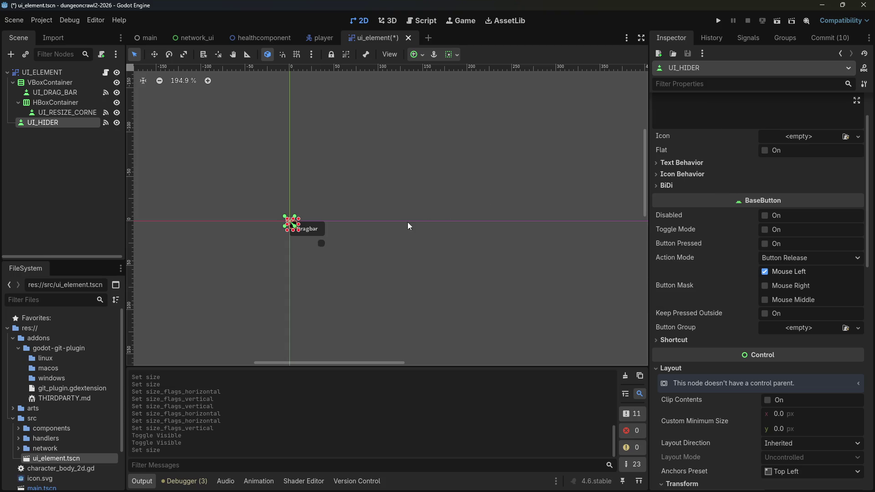
# Step: Move UI_HIDER into HBoxContainer, then back as UI_ELEMENT's first child
pyautogui.moveTo(36, 121); pyautogui.dragTo(46, 103)
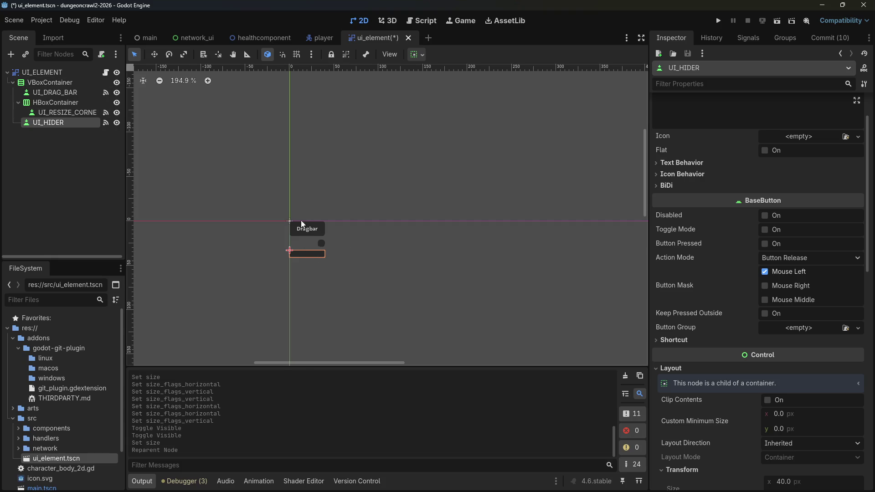
pyautogui.moveTo(43, 123); pyautogui.dragTo(36, 77)
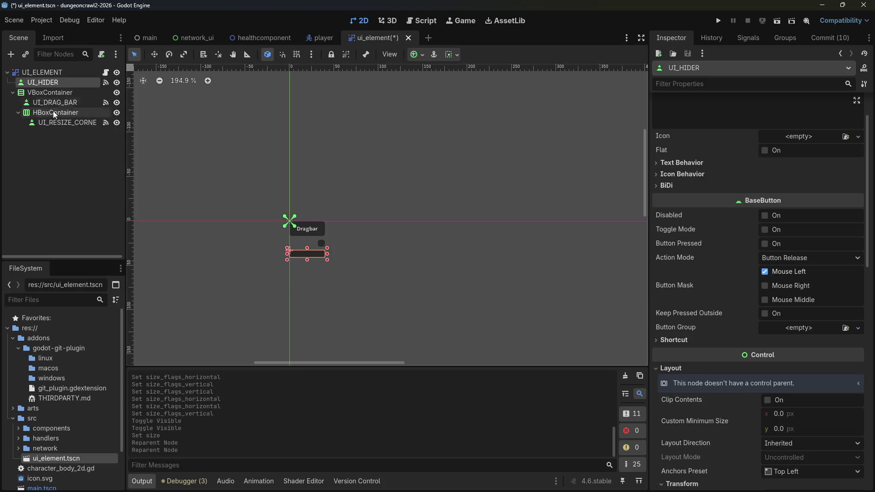
pyautogui.click(45, 90)
pyautogui.click(48, 84)
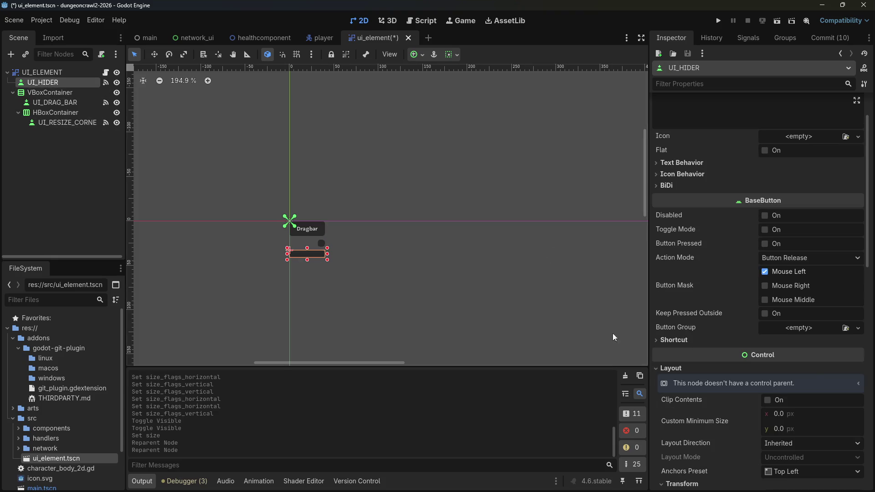
# Step: Reset UI_HIDER's position to 0, 0 and size to 8 × 8 px
pyautogui.scroll(-5, 775, 368)
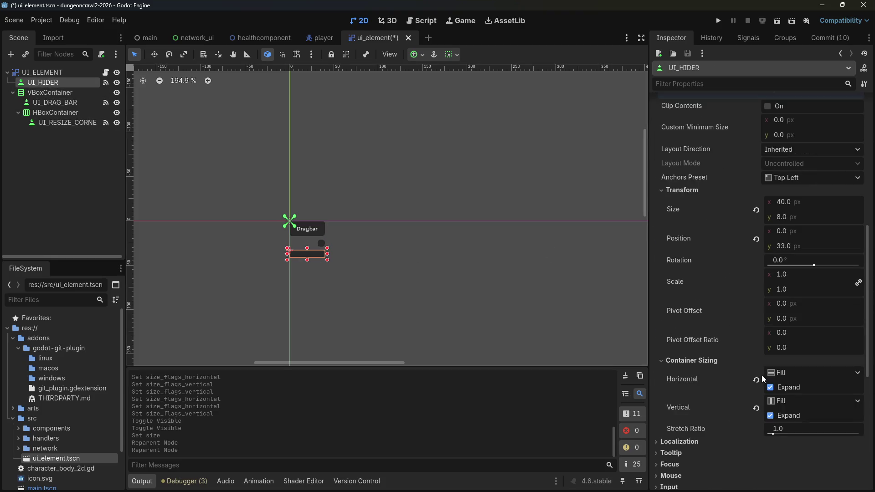
pyautogui.click(755, 240)
pyautogui.click(756, 211)
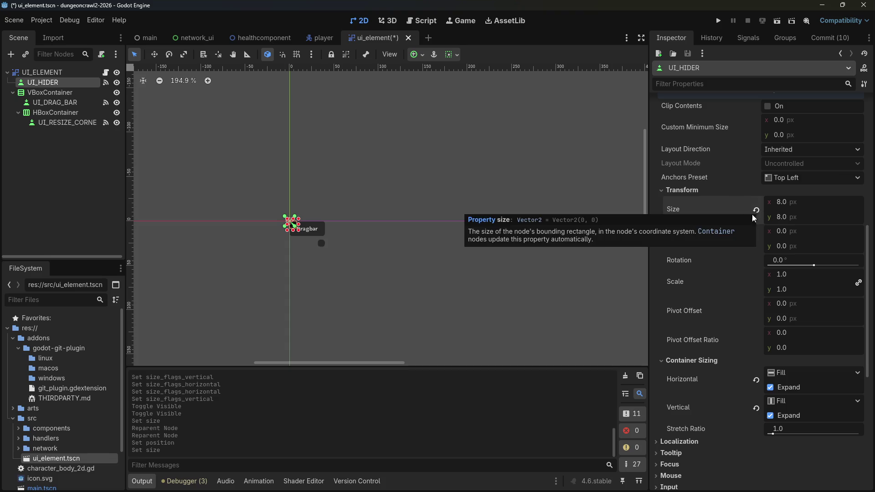
pyautogui.click(68, 73)
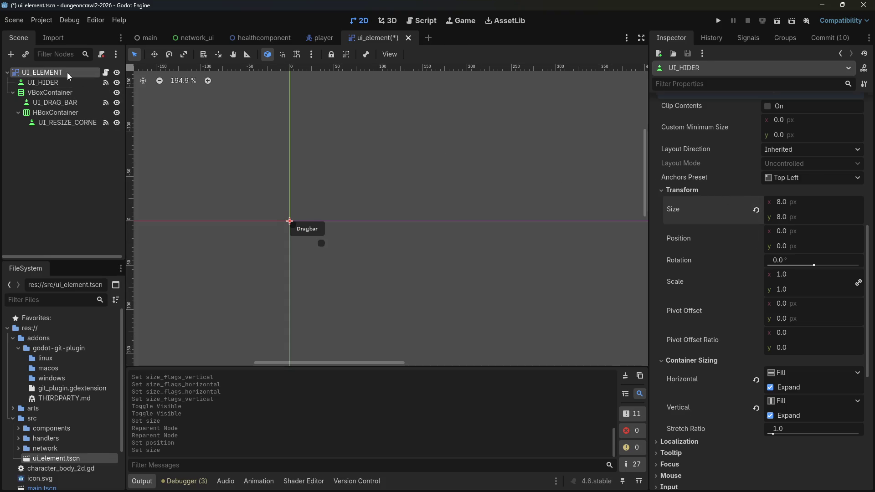
pyautogui.click(657, 145)
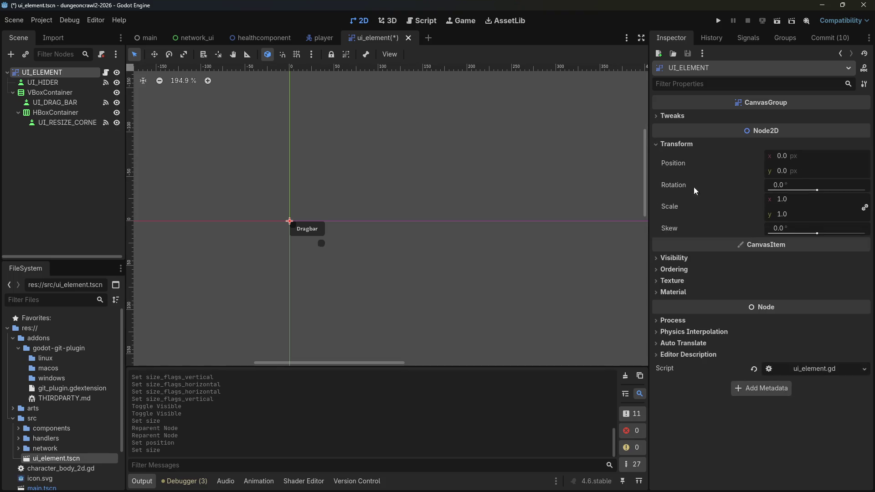
pyautogui.click(41, 83)
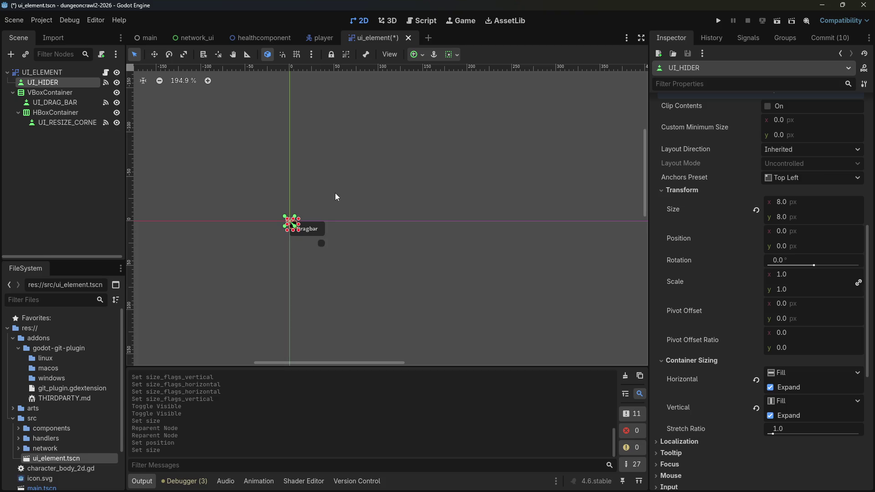
pyautogui.click(307, 236)
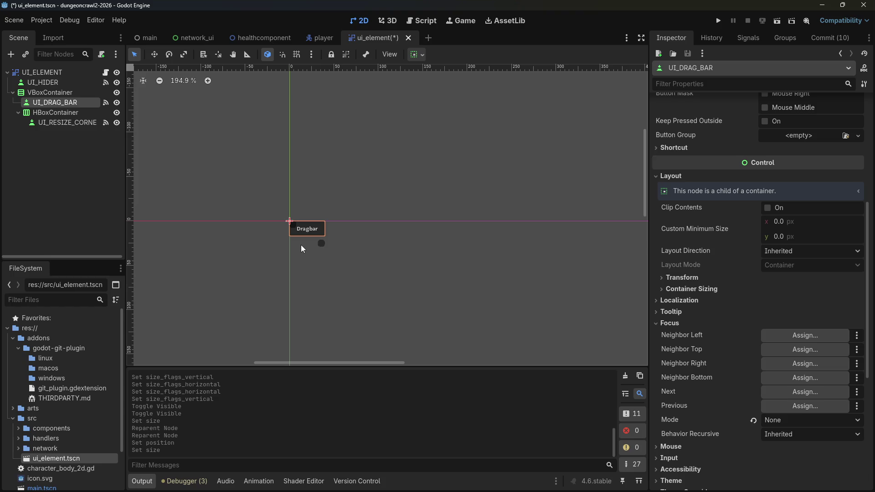
pyautogui.scroll(5, 706, 230)
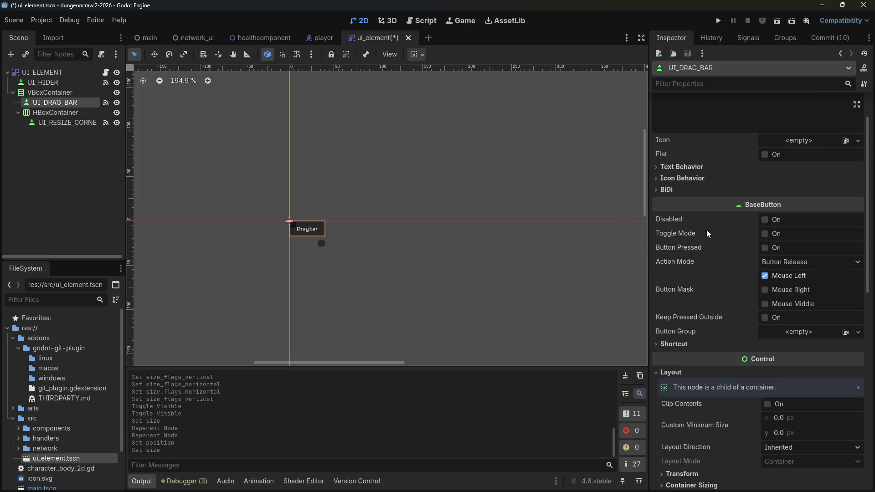
pyautogui.scroll(-5, 707, 229)
pyautogui.scroll(-5, 710, 229)
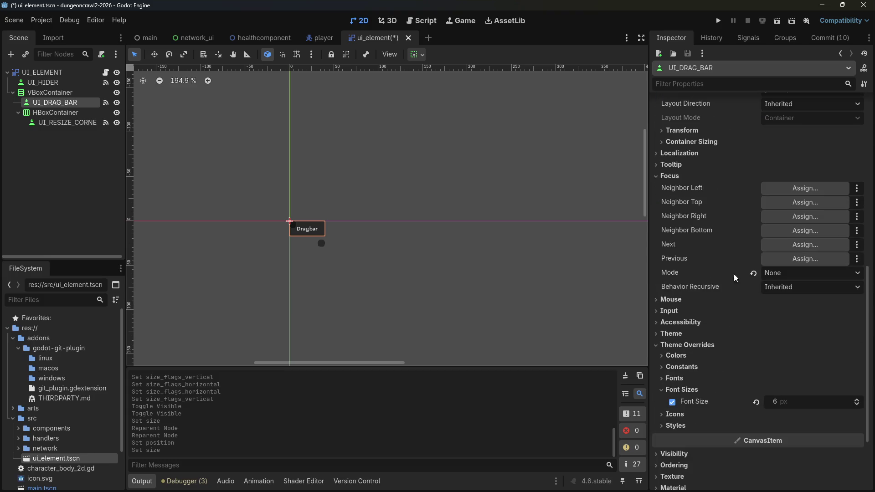
pyautogui.scroll(-4, 726, 234)
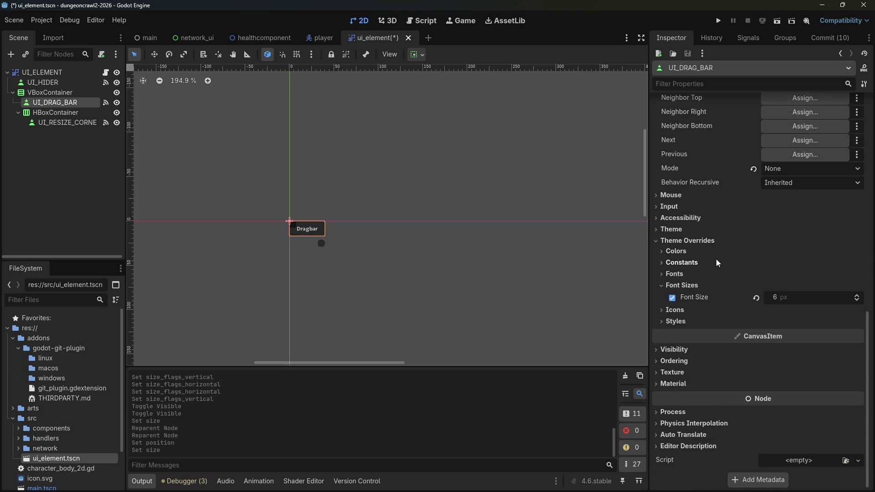
pyautogui.scroll(5, 716, 259)
pyautogui.scroll(8, 708, 304)
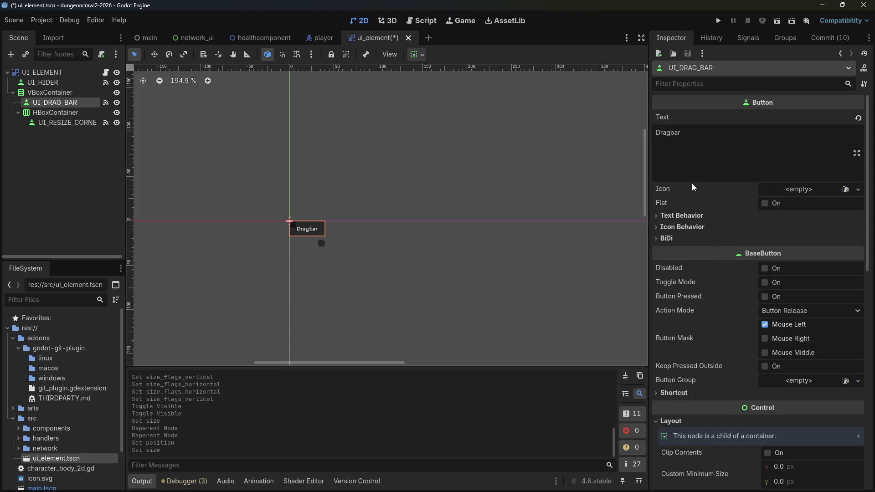
pyautogui.click(50, 122)
pyautogui.click(46, 102)
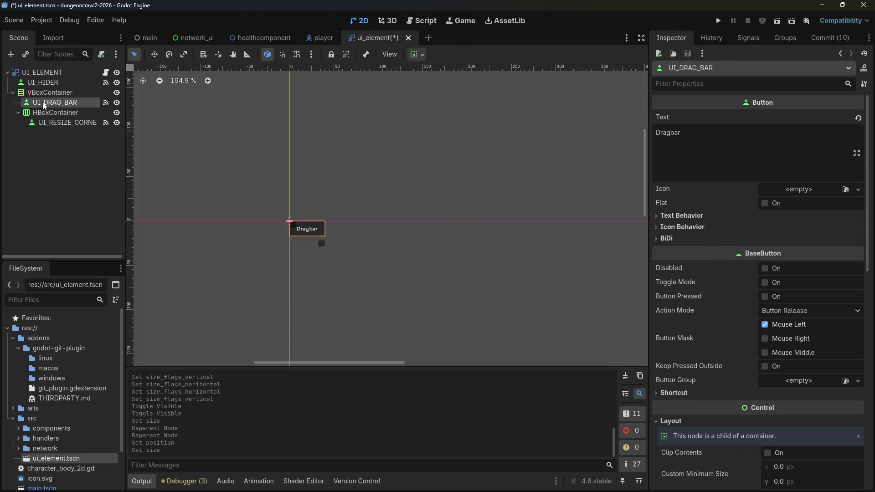
pyautogui.click(38, 83)
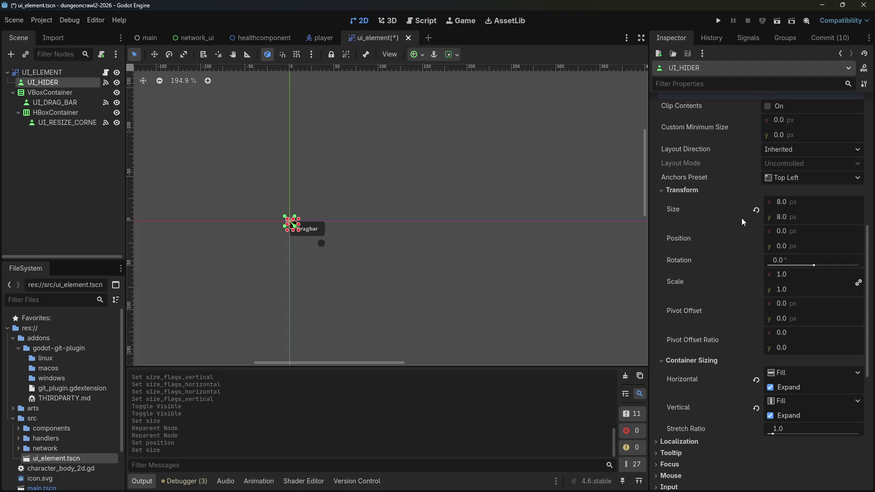
pyautogui.scroll(8, 739, 214)
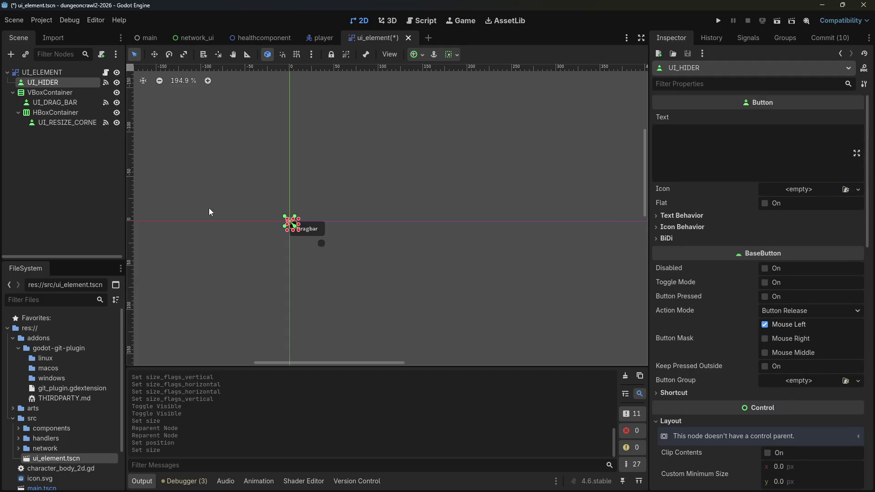